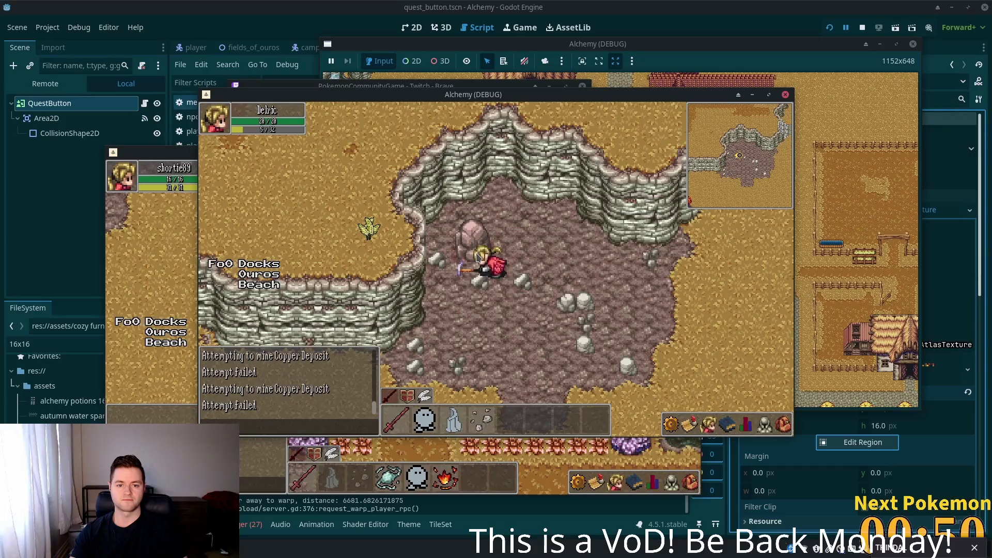
# - Walk up to the rocks, check the inventory, and mine the stone, copper and tin deposits
pyautogui.press('w')
pyautogui.press('d')
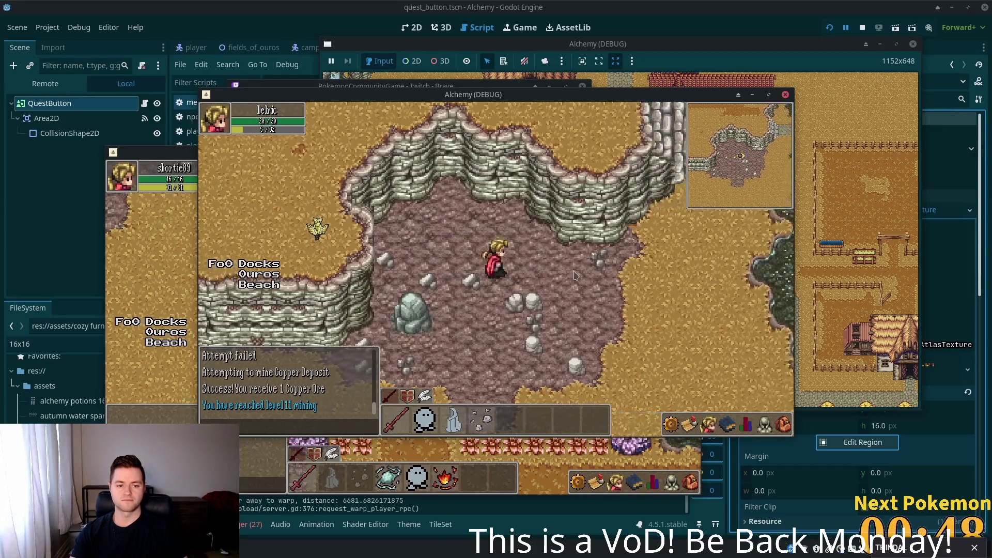
pyautogui.click(776, 427)
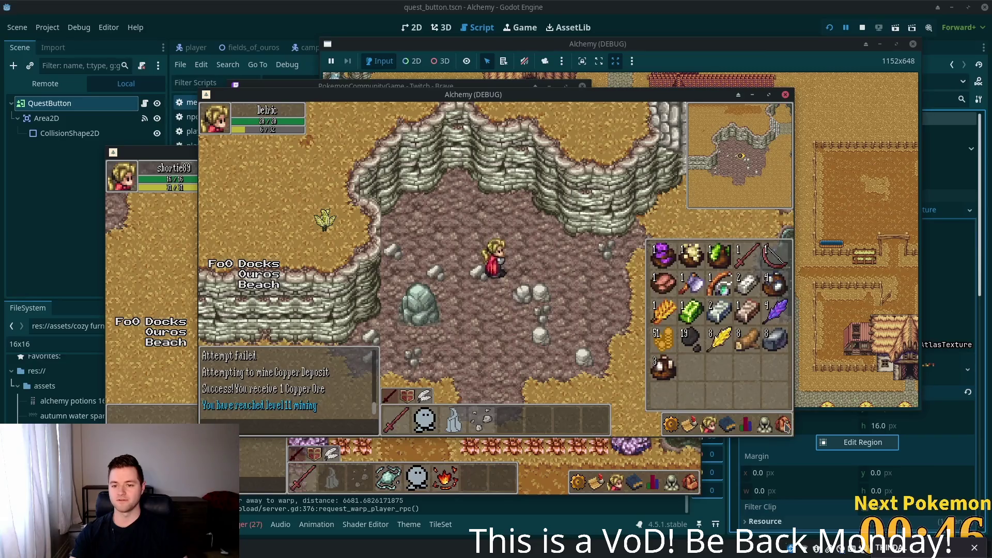
pyautogui.click(783, 425)
pyautogui.click(519, 272)
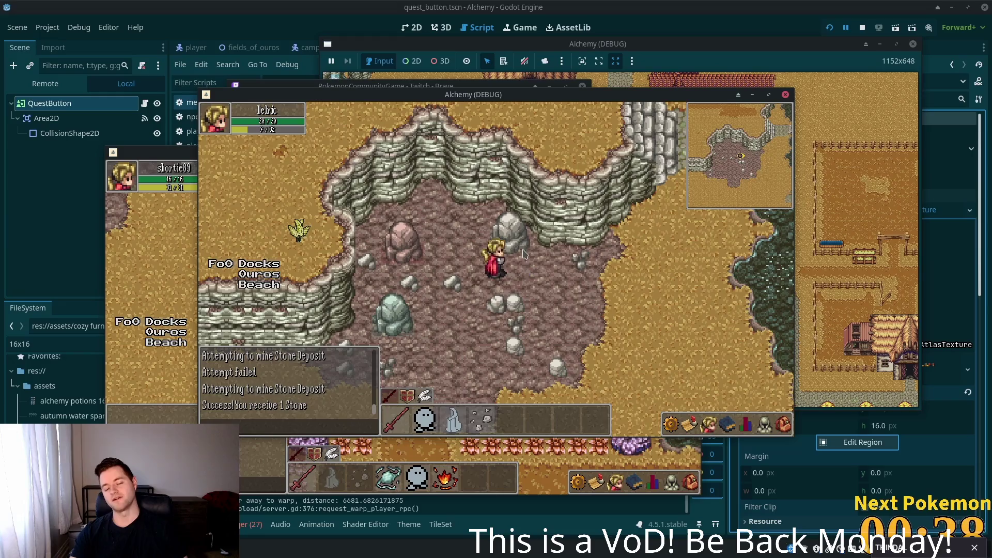
pyautogui.click(523, 256)
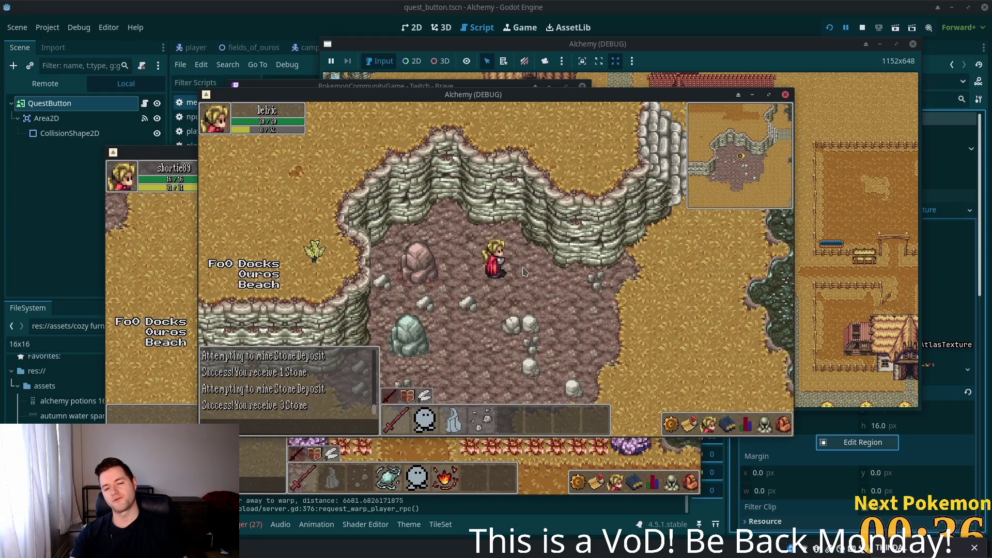
pyautogui.click(473, 277)
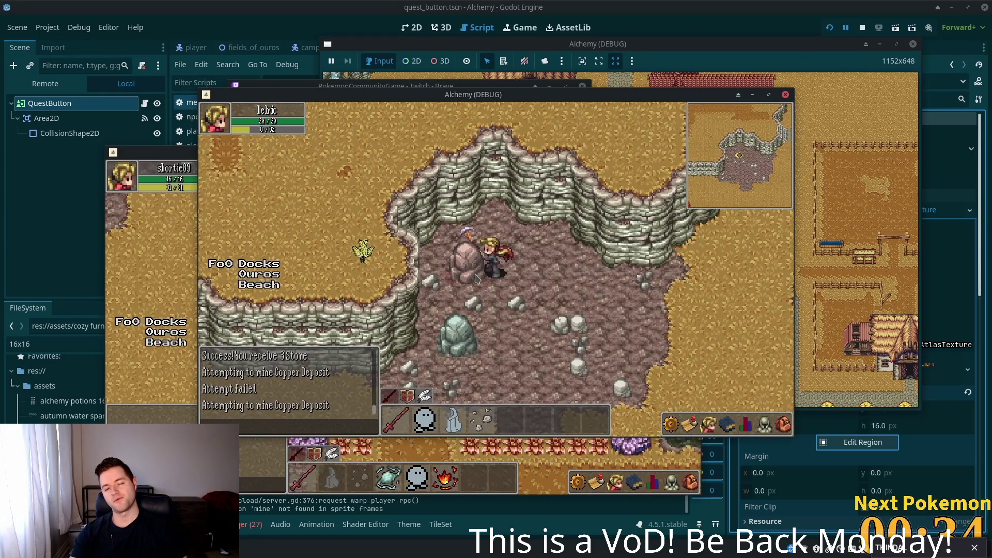
pyautogui.click(476, 325)
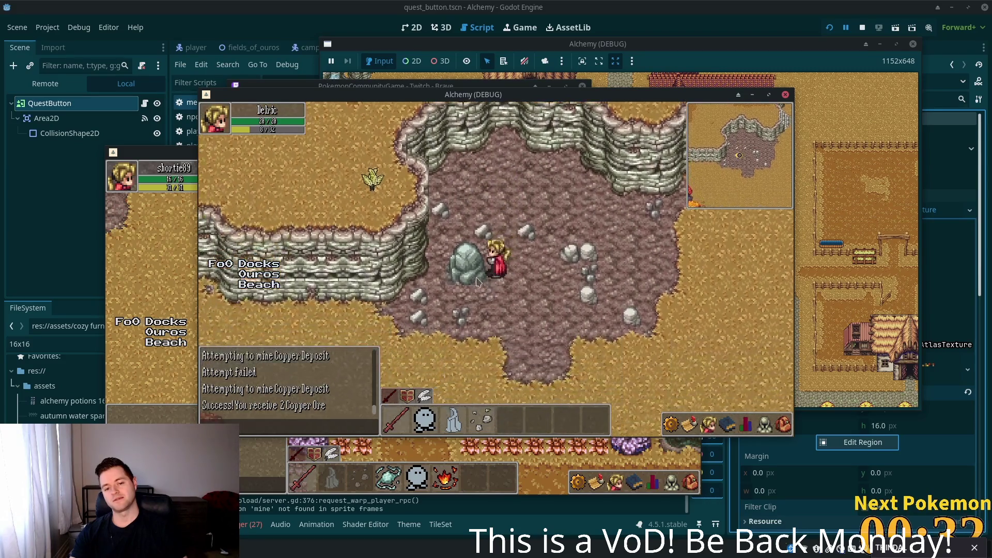
pyautogui.click(476, 280)
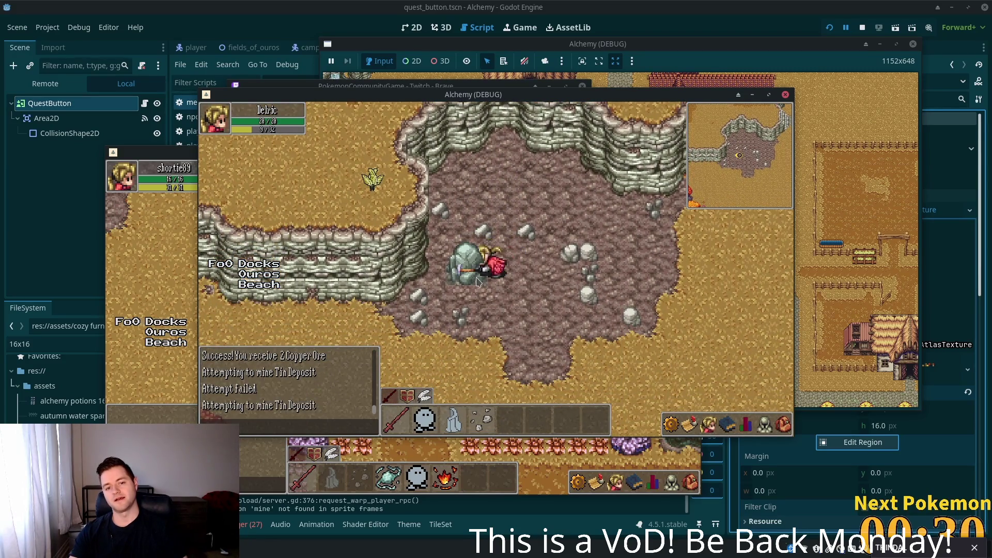
# - Glance at the Quests list, then mine two stone boulders and the pink copper deposit
pyautogui.click(689, 421)
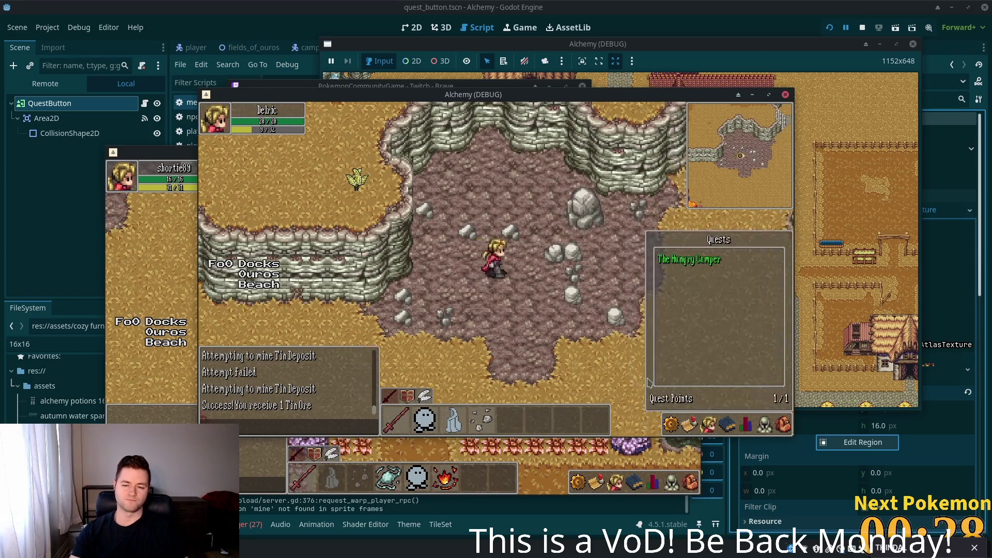
pyautogui.click(584, 211)
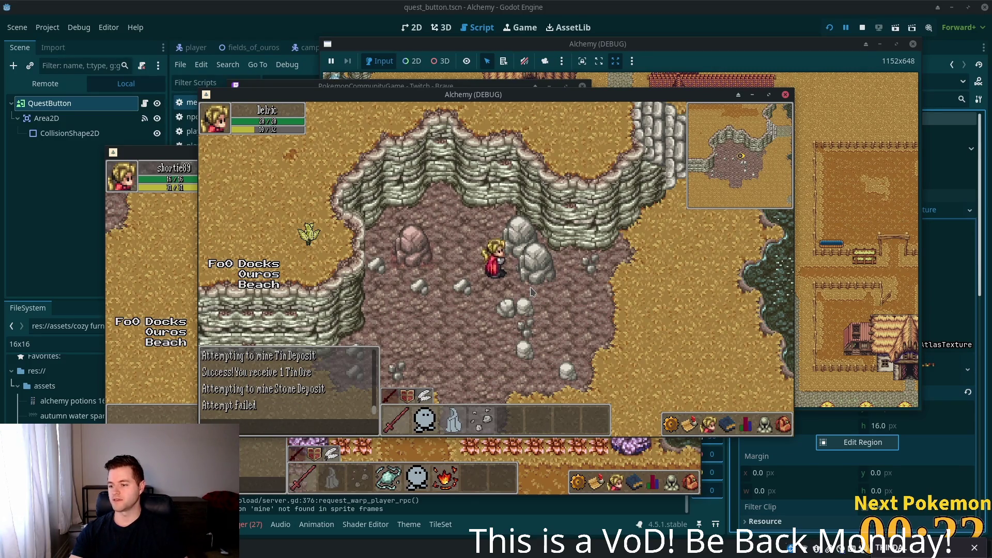
pyautogui.click(535, 283)
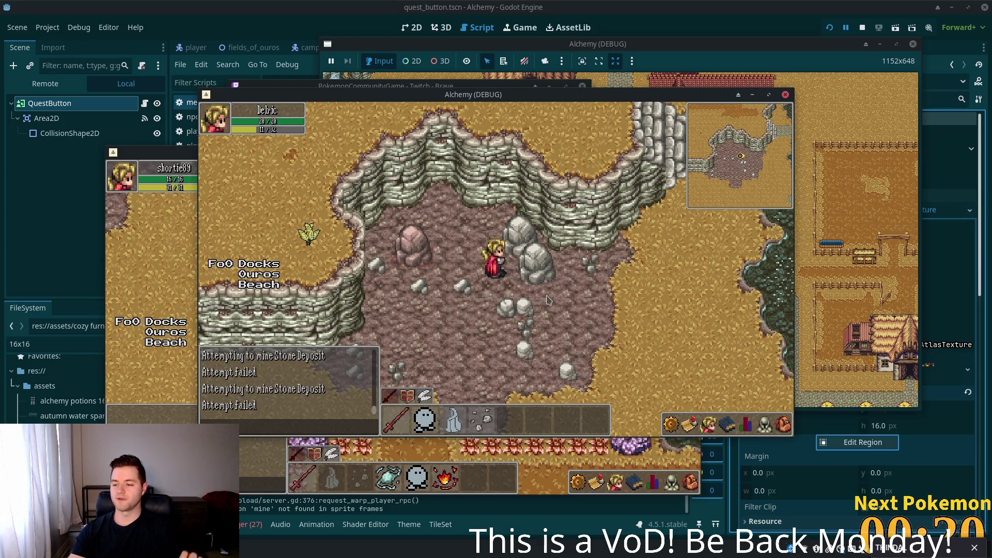
pyautogui.click(540, 263)
pyautogui.click(531, 247)
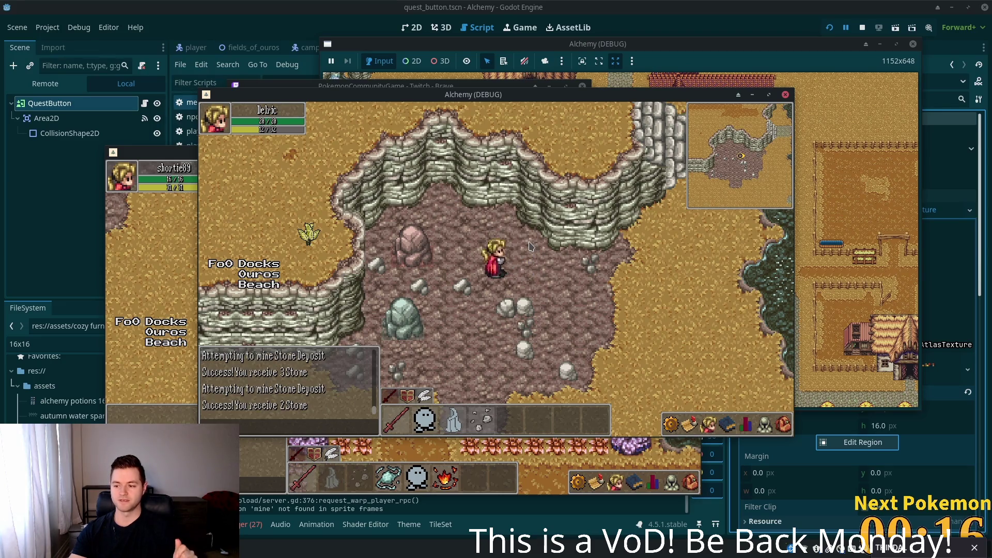
pyautogui.click(457, 279)
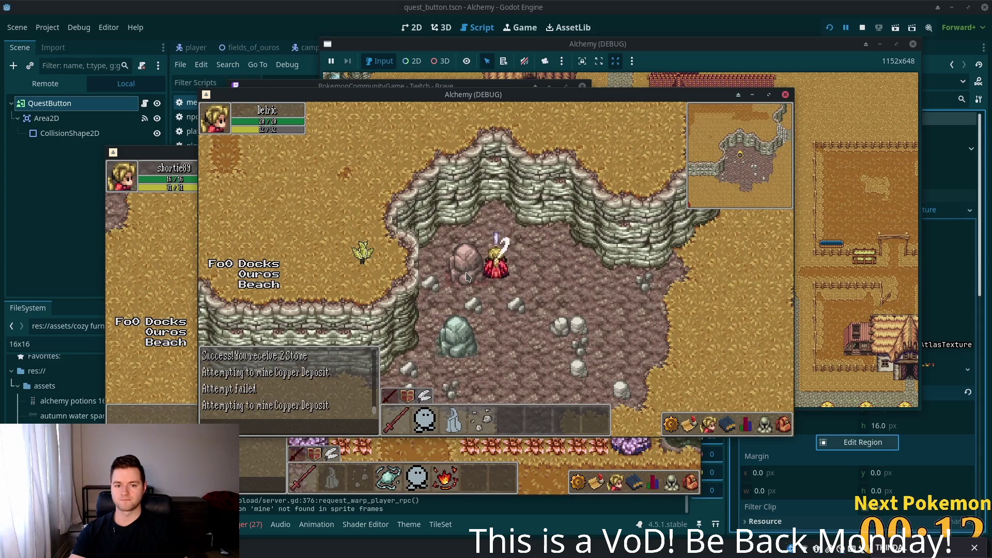
pyautogui.click(478, 310)
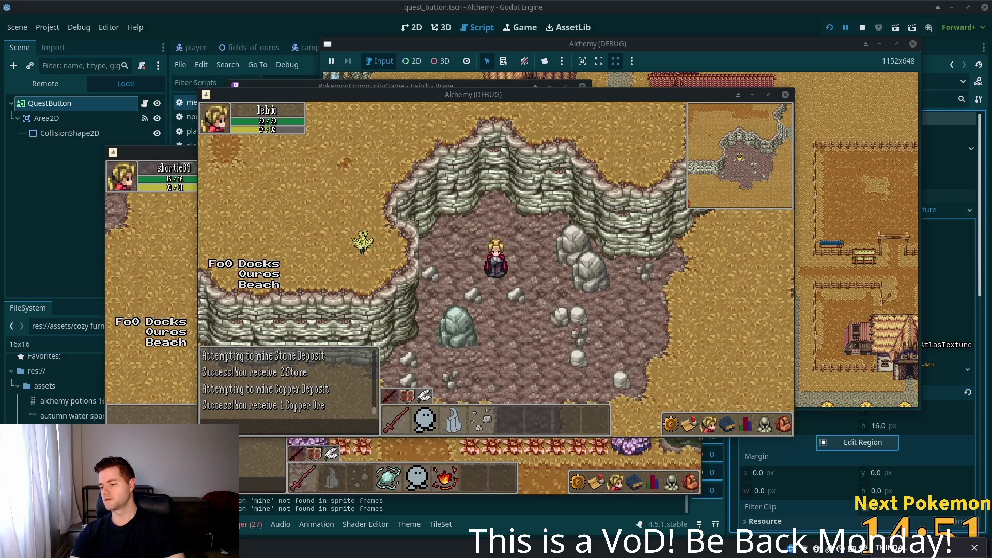
# - Mine the nearby grey stone rocks, the Copper Deposit, the Tin Deposit and the big Stone Deposit
pyautogui.click(591, 289)
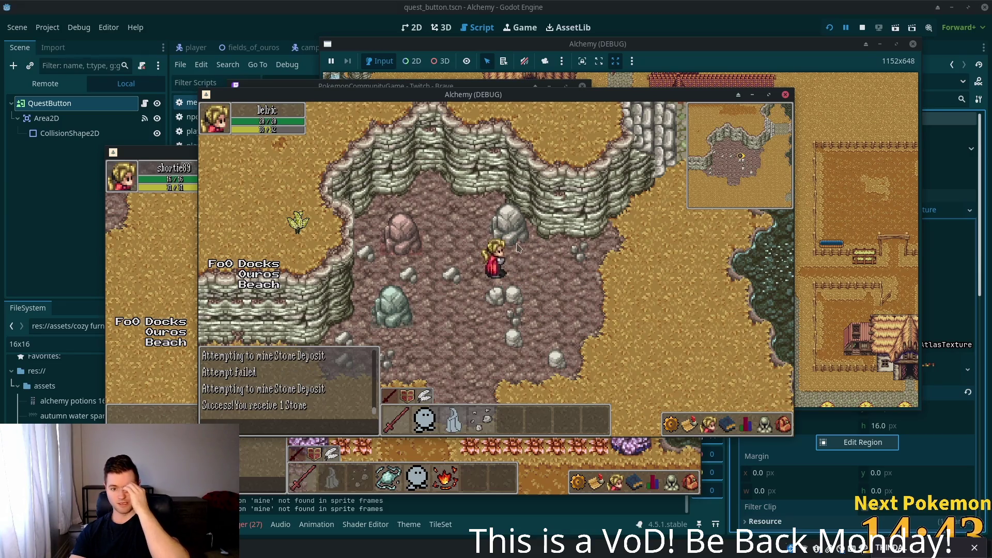
pyautogui.click(517, 246)
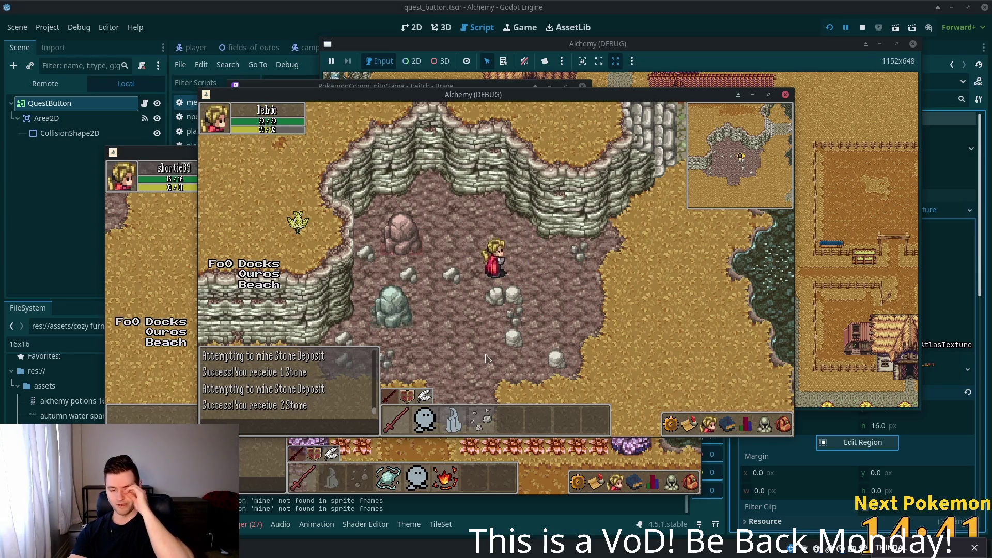
pyautogui.click(403, 238)
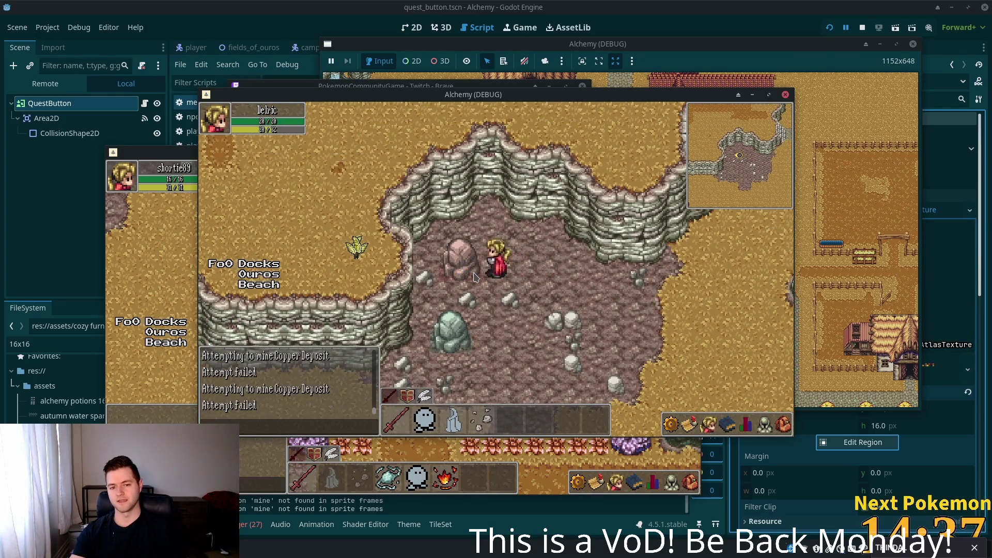
pyautogui.click(471, 319)
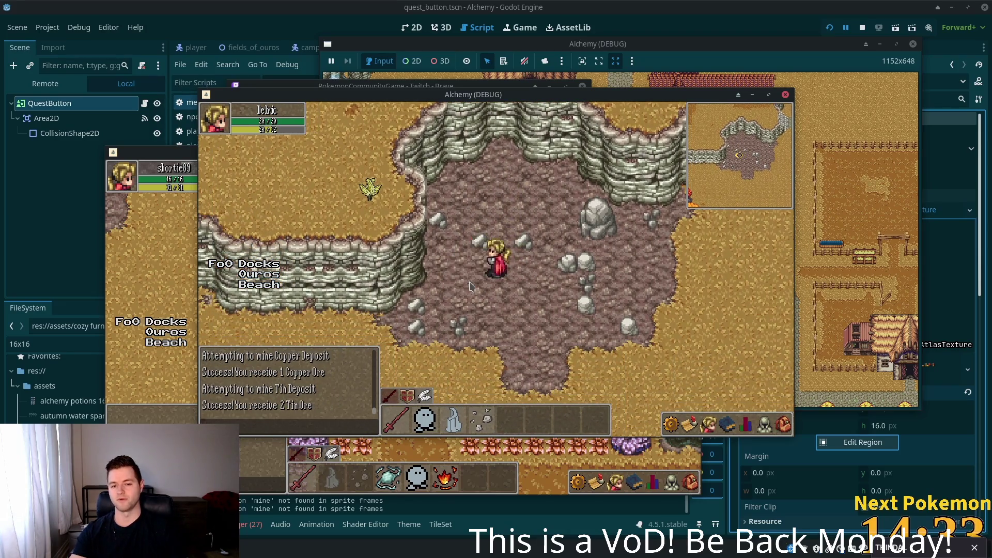
pyautogui.click(596, 219)
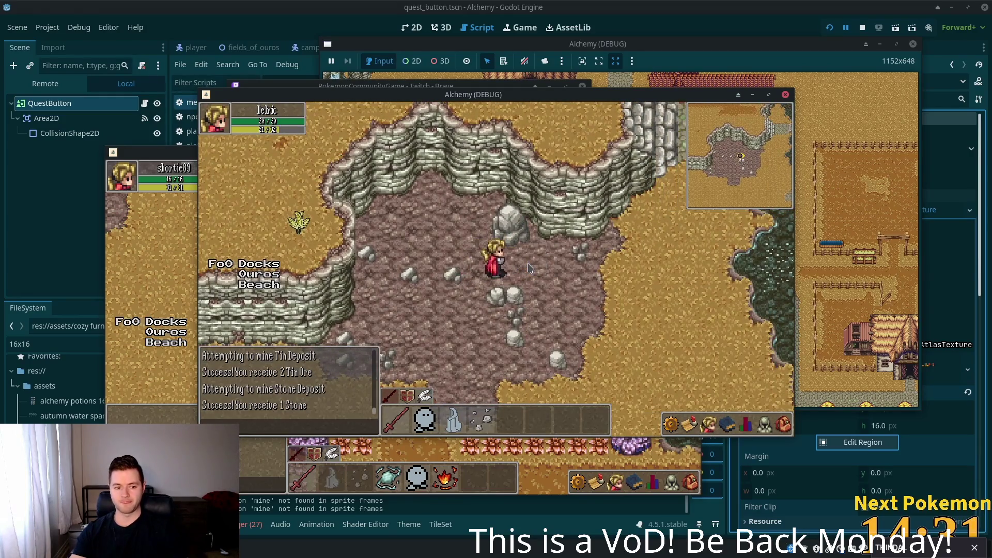
pyautogui.click(506, 238)
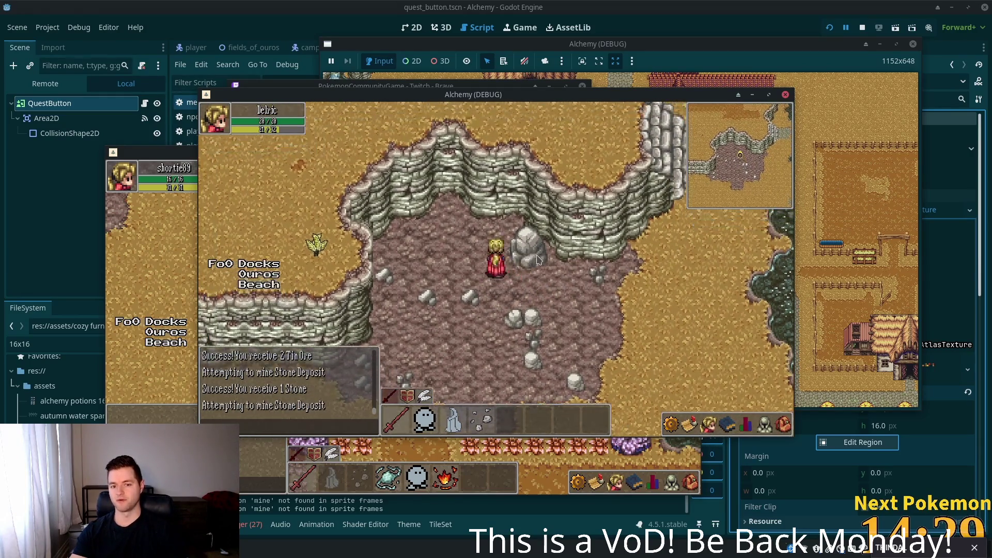
pyautogui.click(533, 263)
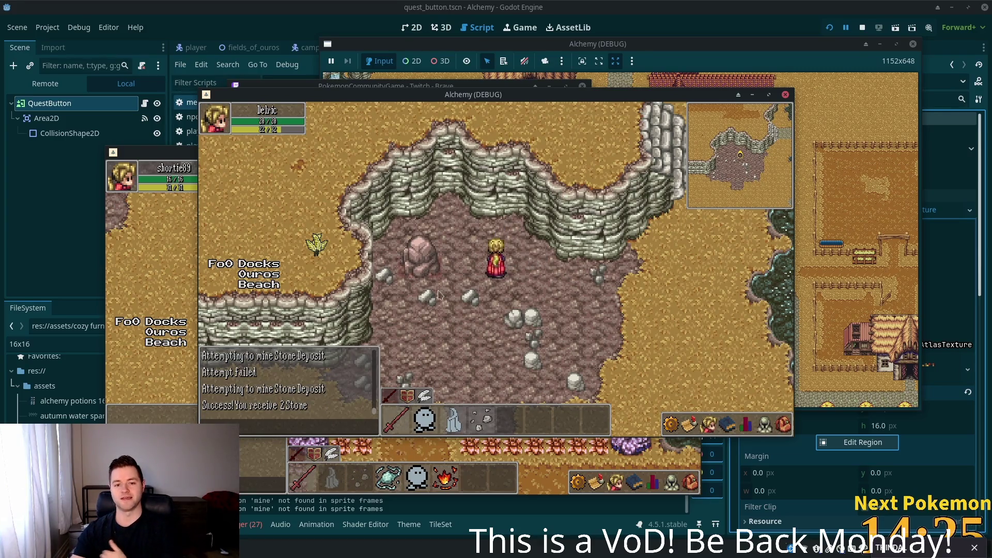
# - Mine the pink copper deposit, the grey stone deposit, the large boulder and the teal tin deposit
pyautogui.click(427, 277)
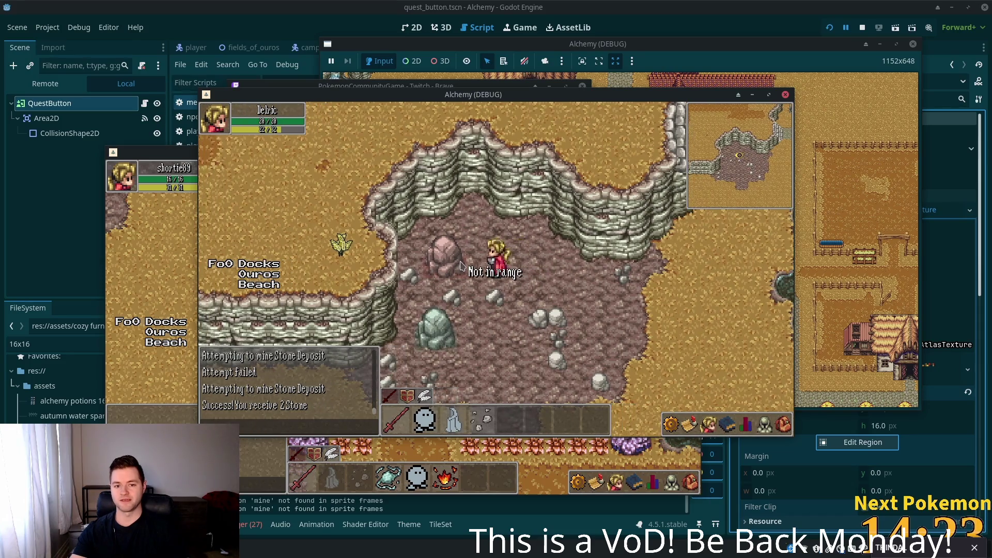
pyautogui.click(460, 265)
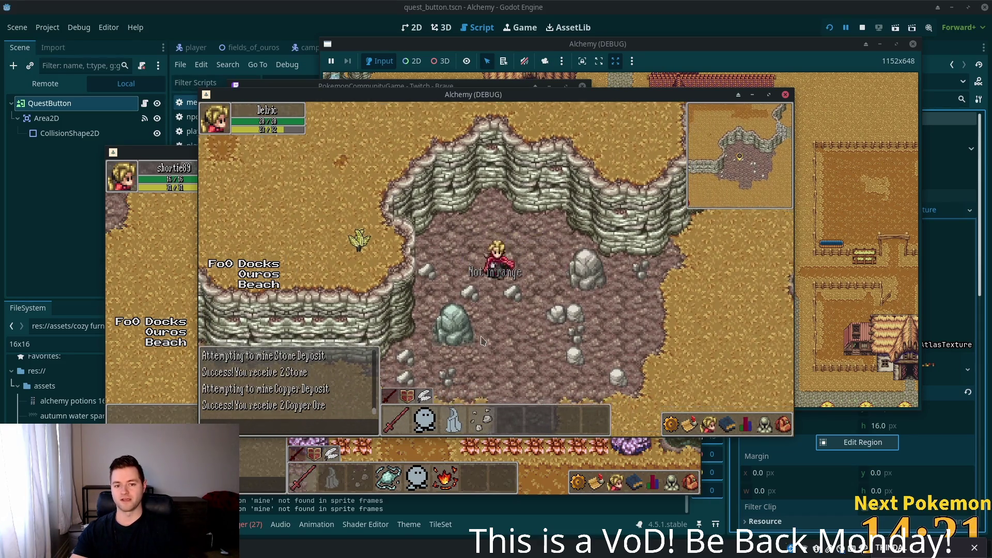
pyautogui.click(537, 266)
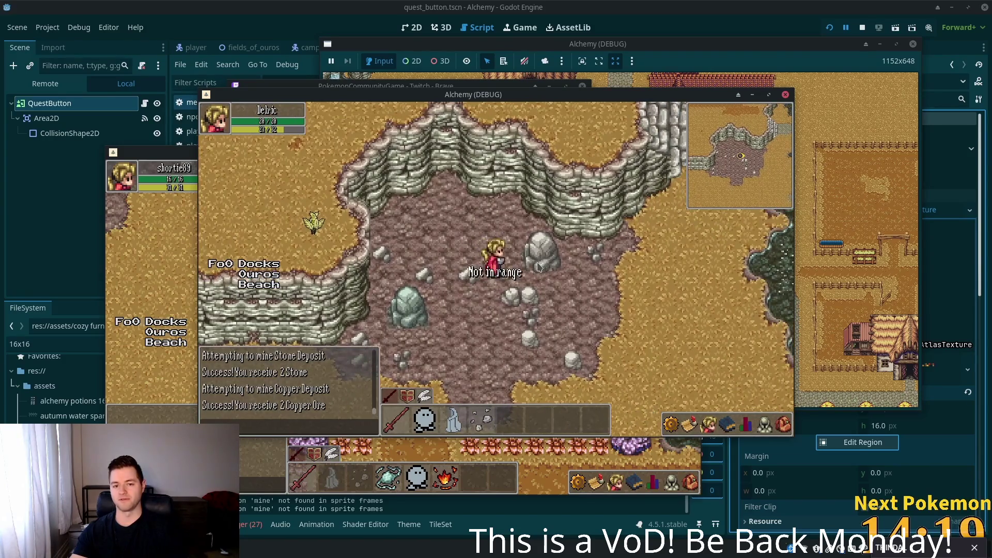
pyautogui.click(537, 268)
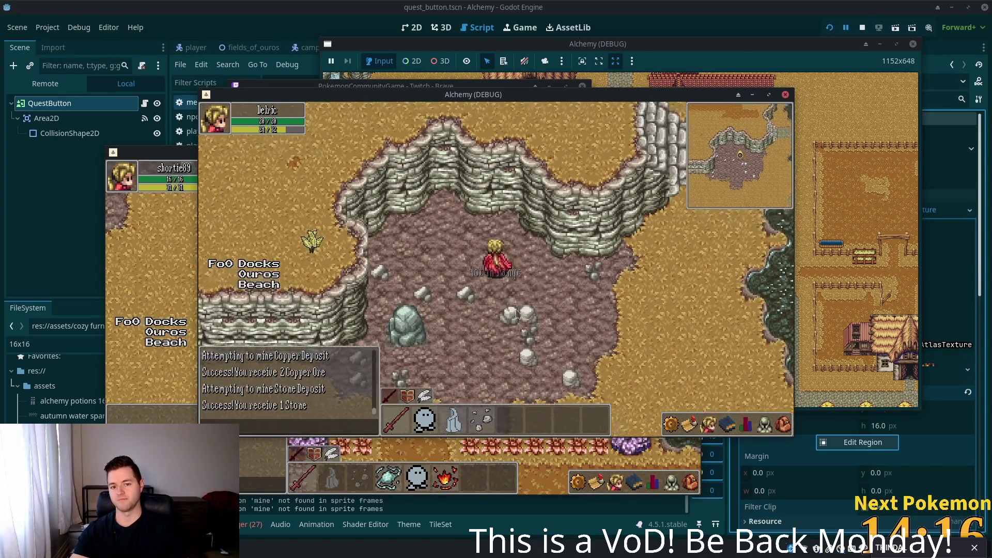
pyautogui.click(517, 313)
pyautogui.click(583, 239)
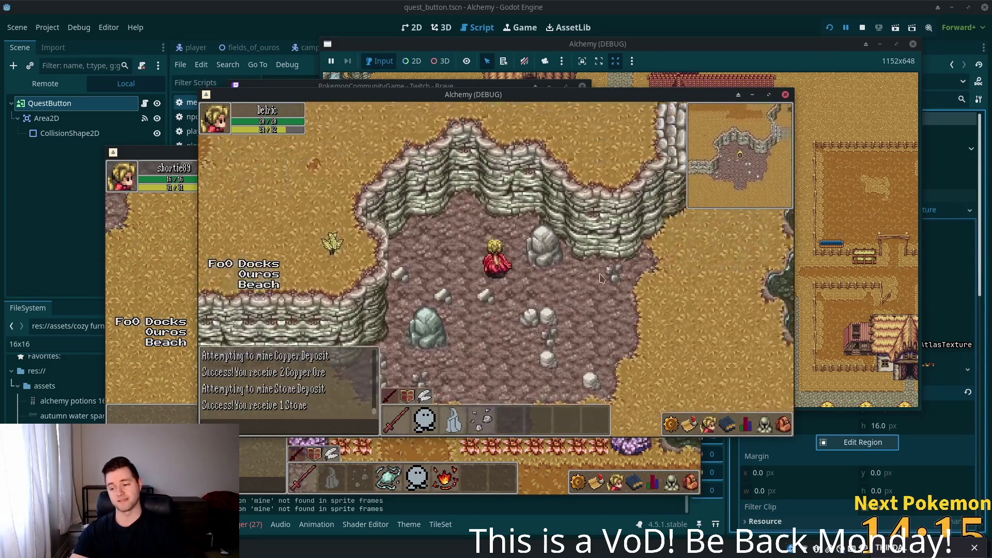
pyautogui.click(423, 336)
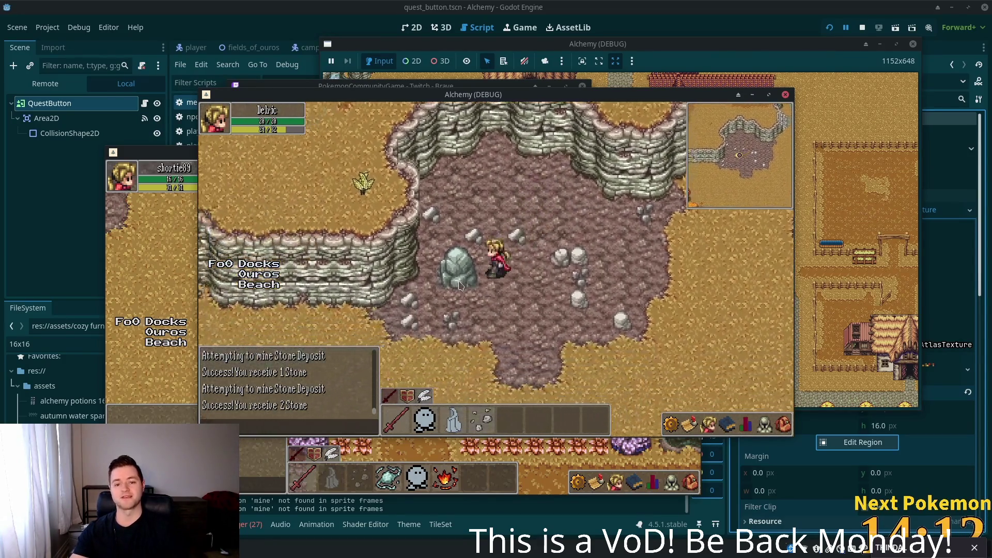
pyautogui.click(459, 286)
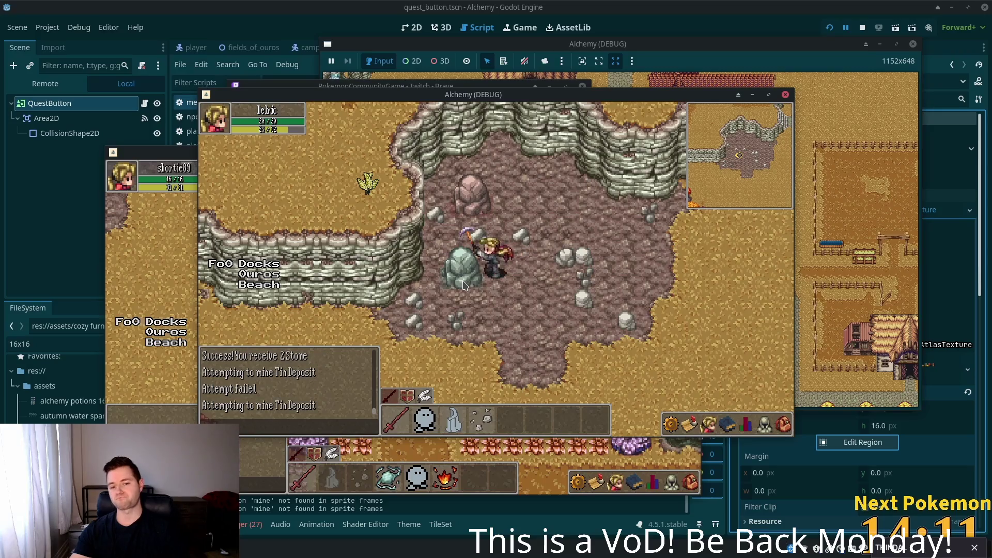
pyautogui.click(457, 130)
# - Mine the pink copper boulder, then the grey Stone Deposit boulders beside the character
pyautogui.click(473, 260)
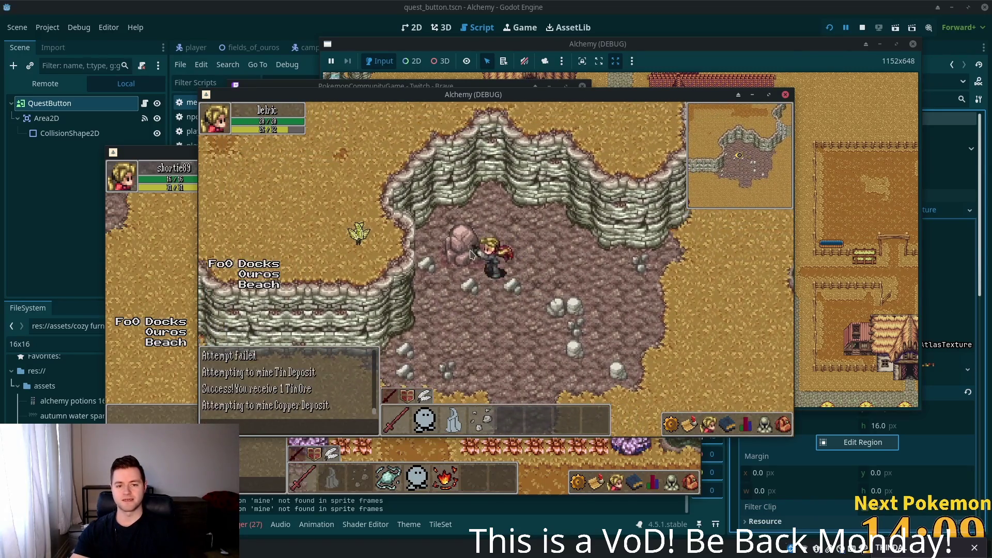
pyautogui.click(472, 260)
pyautogui.click(608, 290)
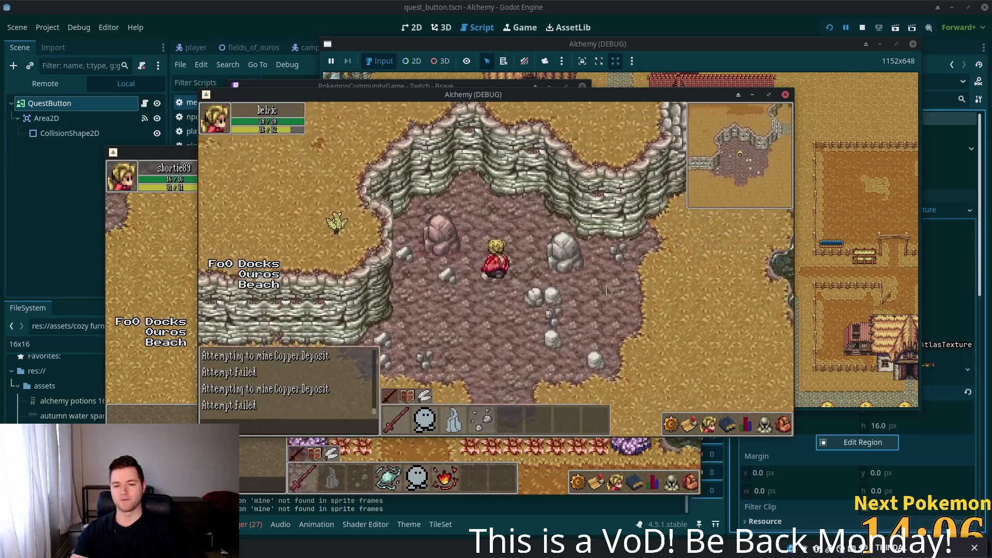
pyautogui.click(534, 279)
pyautogui.click(527, 258)
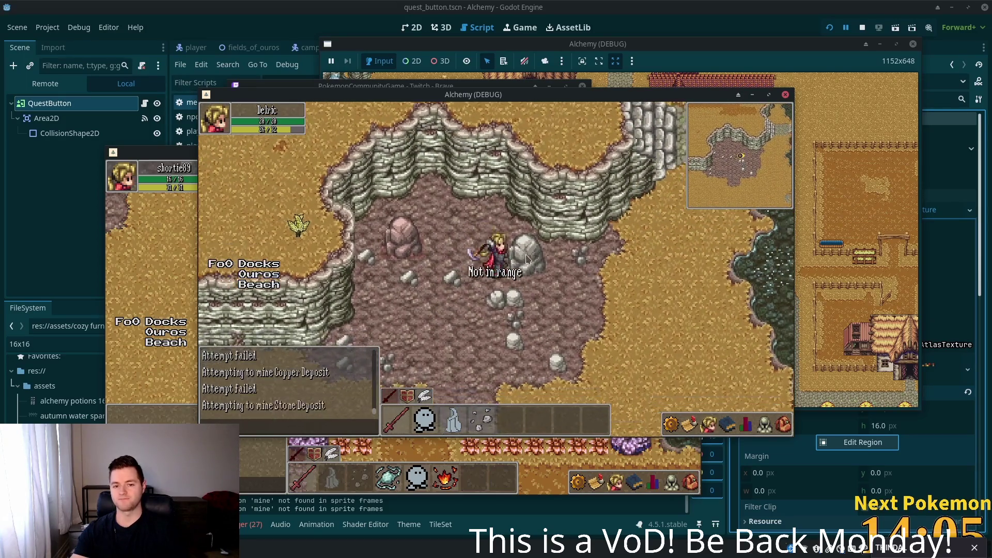
pyautogui.click(524, 262)
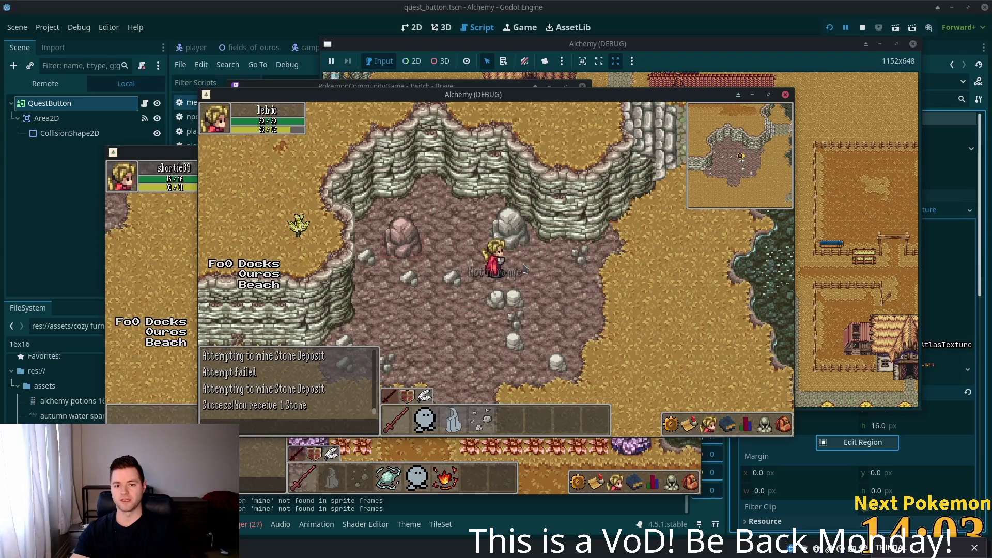
pyautogui.click(531, 259)
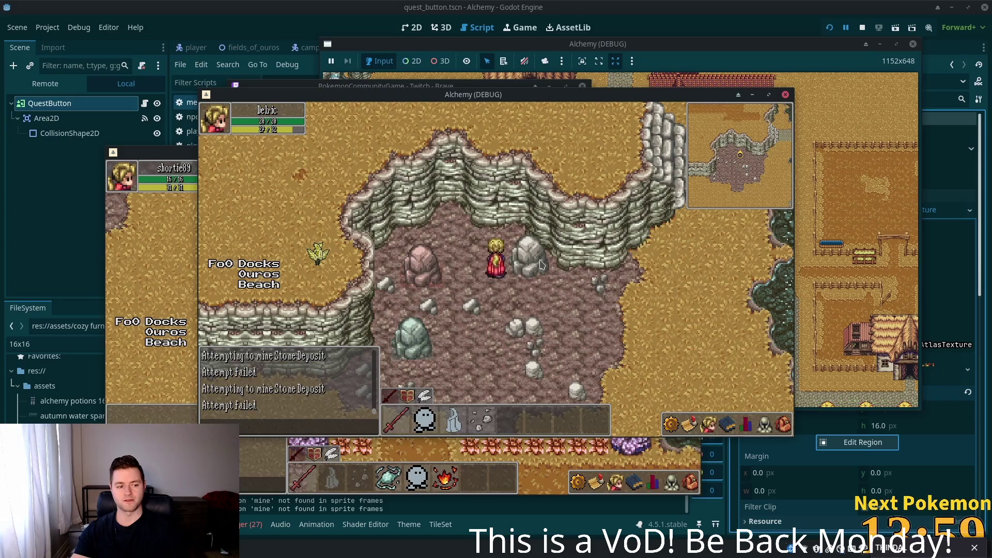
pyautogui.click(449, 266)
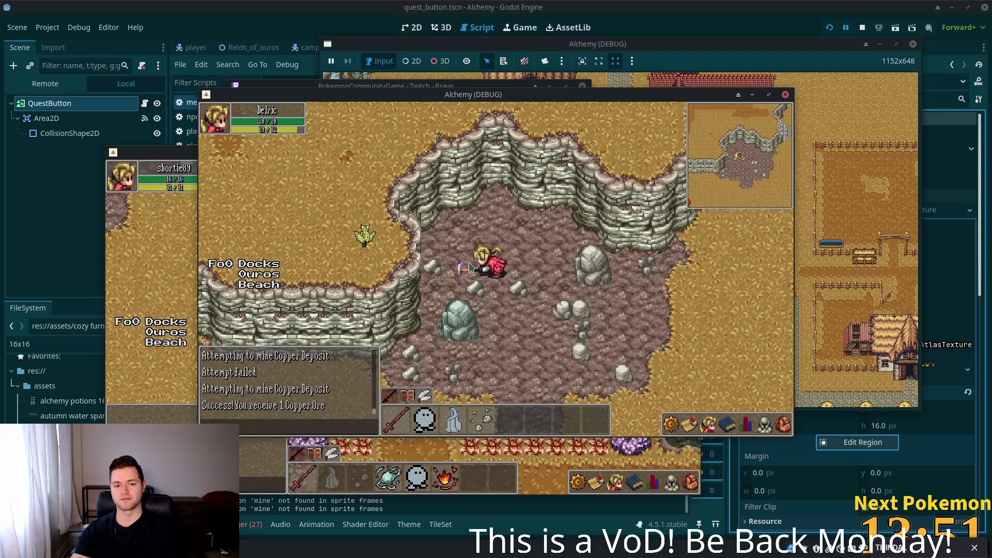
# - Mine the green Tin Deposit and the grey Stone Deposit boulder, checking the bag inventory
pyautogui.click(485, 335)
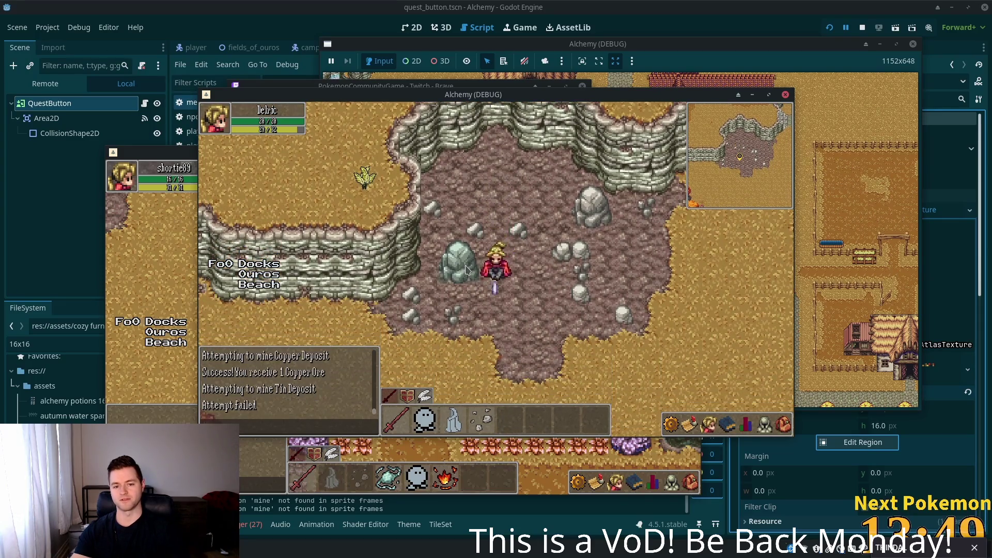
pyautogui.click(589, 212)
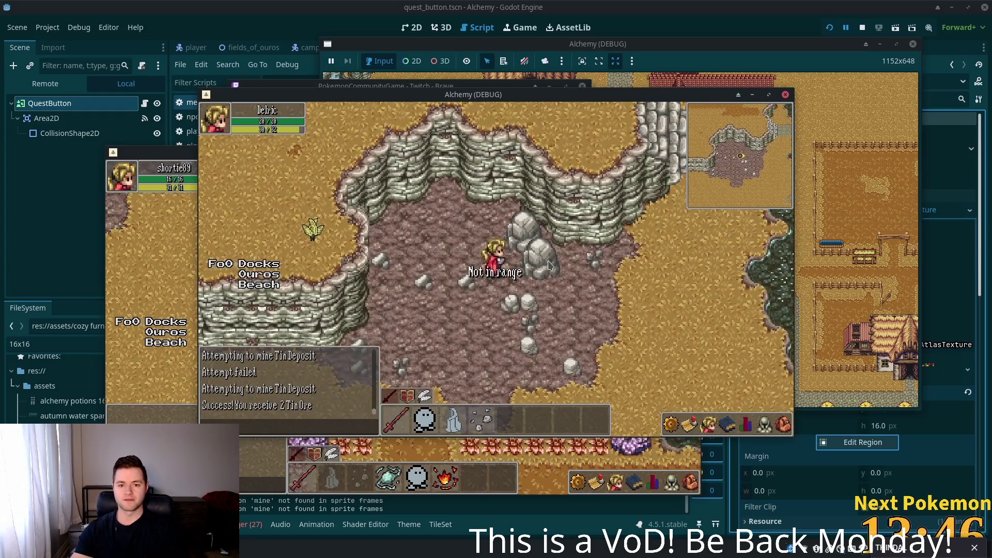
pyautogui.click(552, 262)
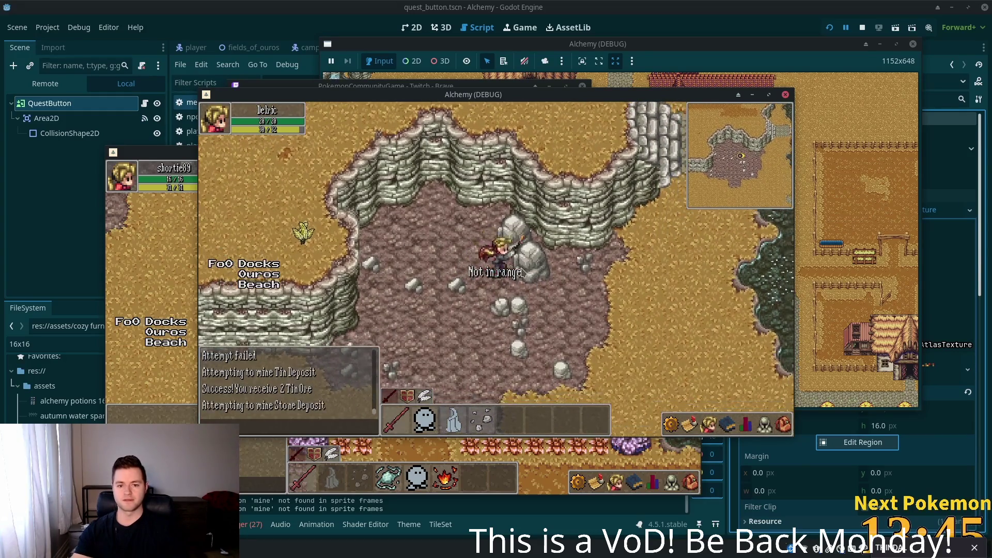
pyautogui.click(783, 425)
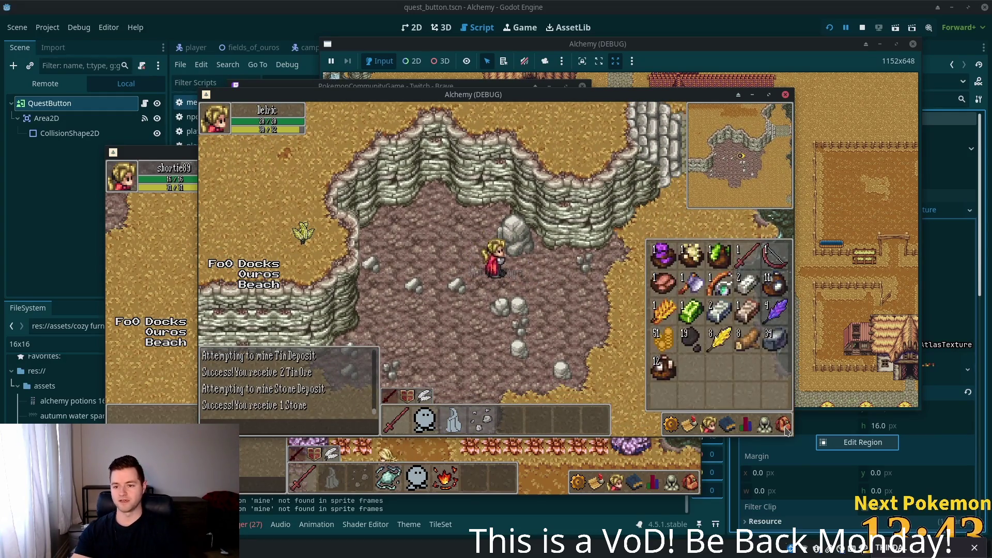
pyautogui.click(519, 243)
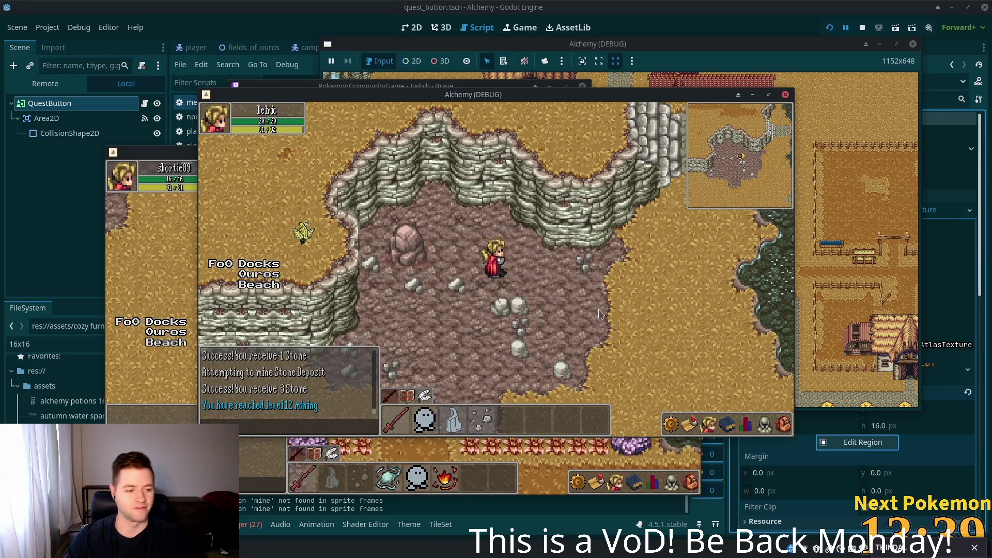
# - Walk onto the sand and travel through Solara Desert to the Fields of Ouros docks
pyautogui.press('s')
pyautogui.press('d')
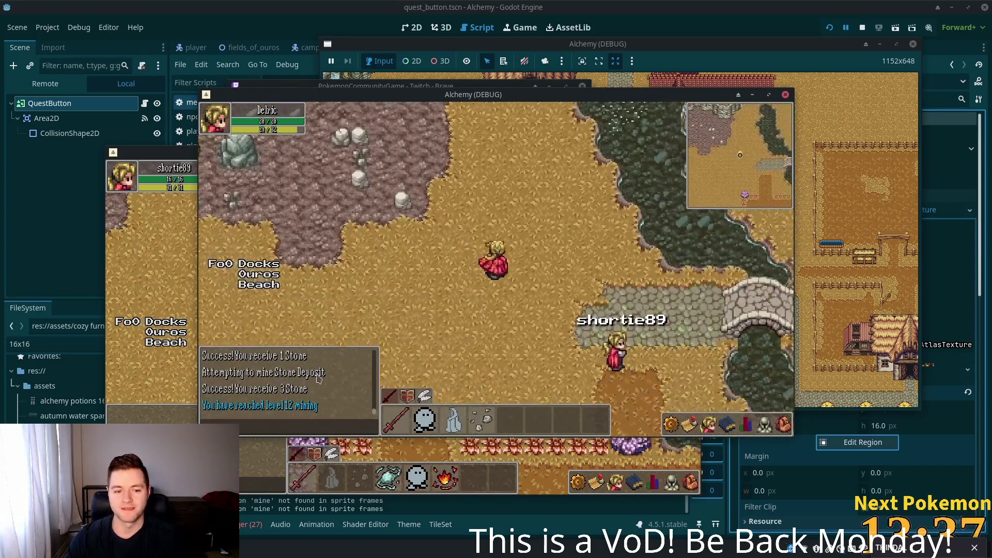
pyautogui.click(257, 279)
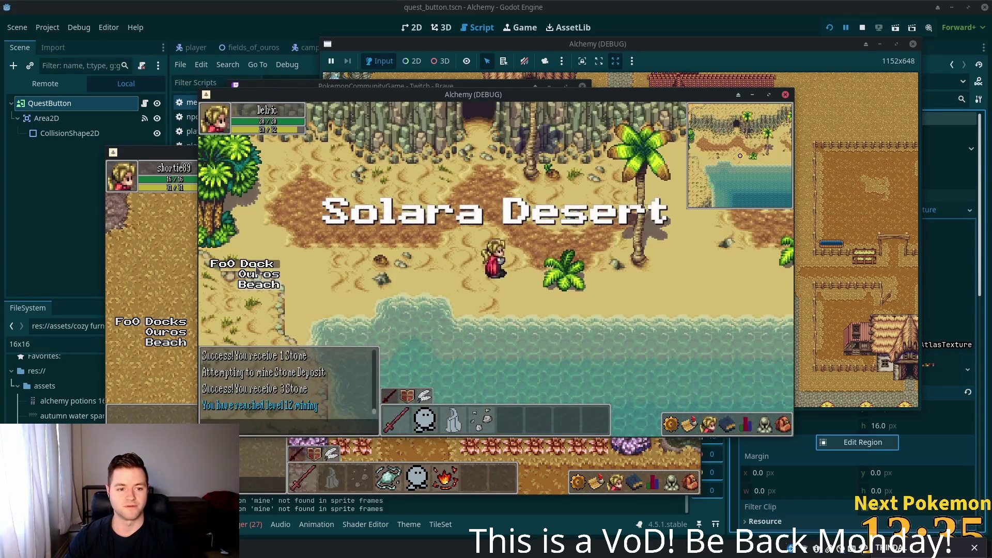
pyautogui.click(257, 279)
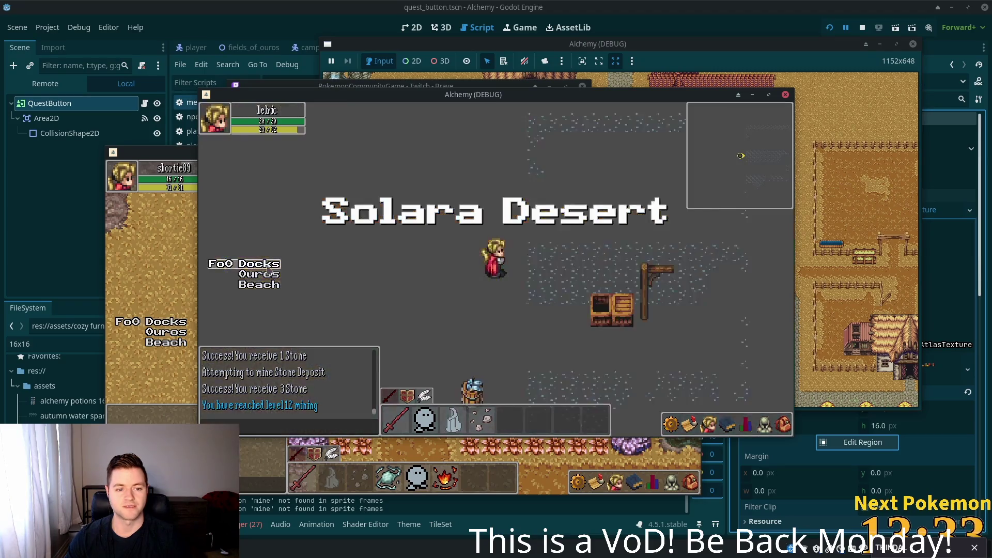
# - Walk north off the docks and wander across the Fields of Ouros grass field
pyautogui.press('w')
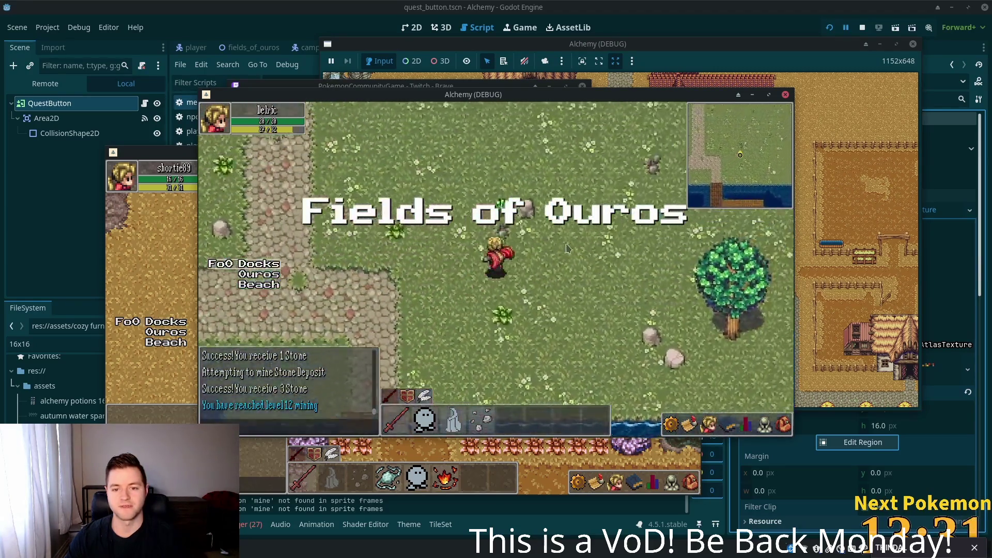
pyautogui.press('w')
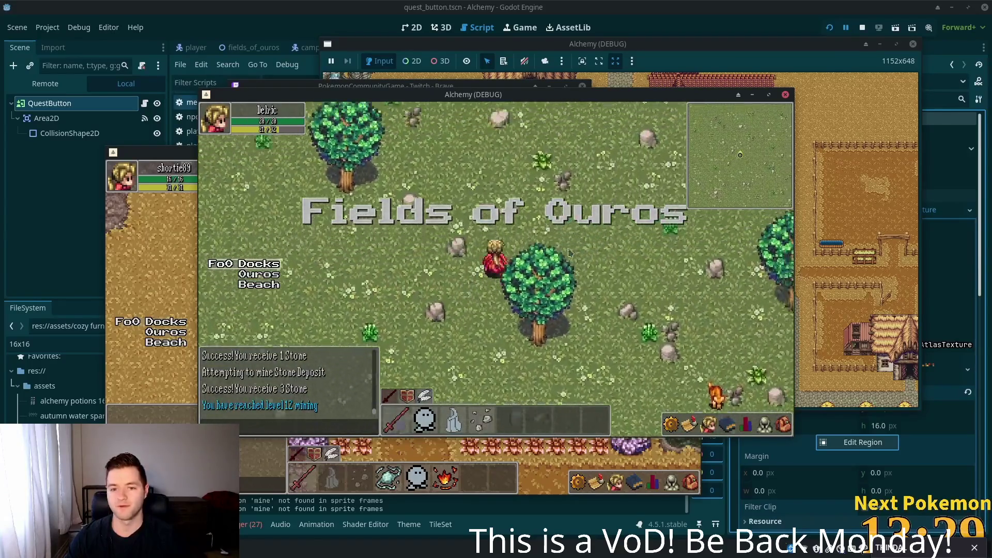
pyautogui.press('w')
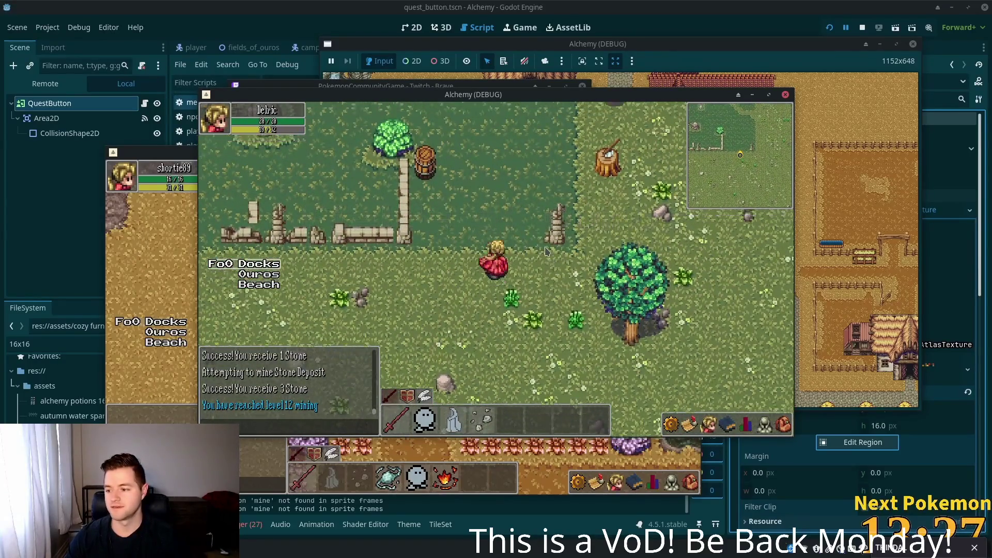
pyautogui.press('w')
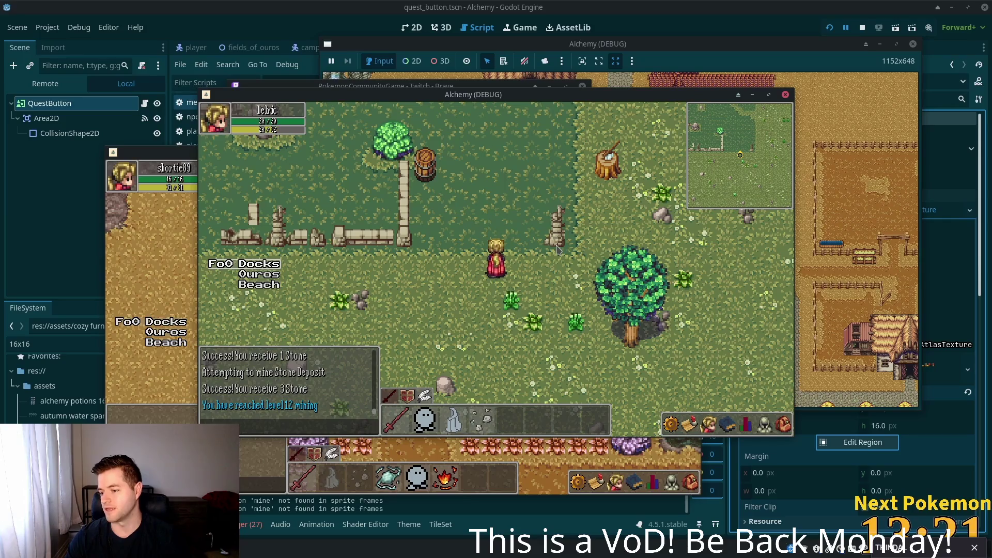
pyautogui.press('w')
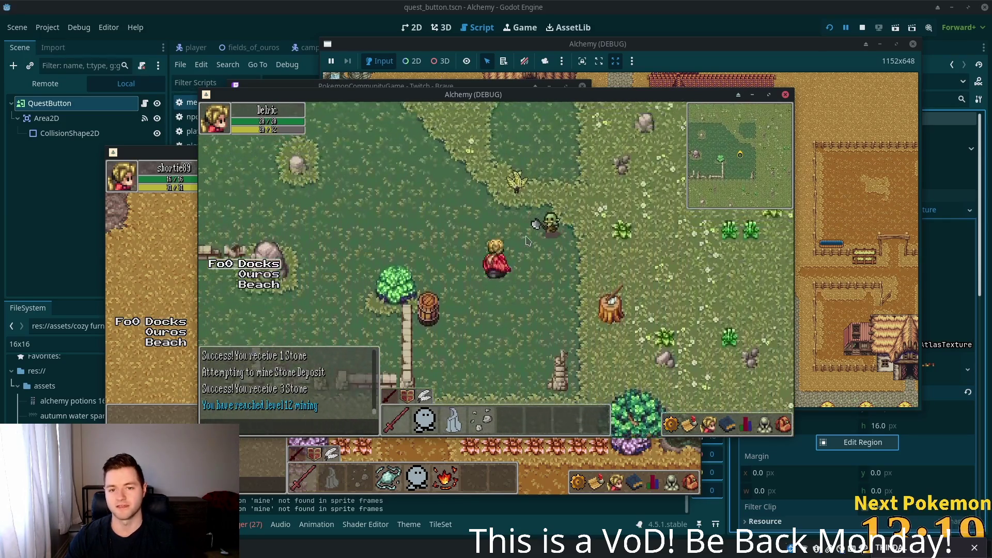
pyautogui.press('a')
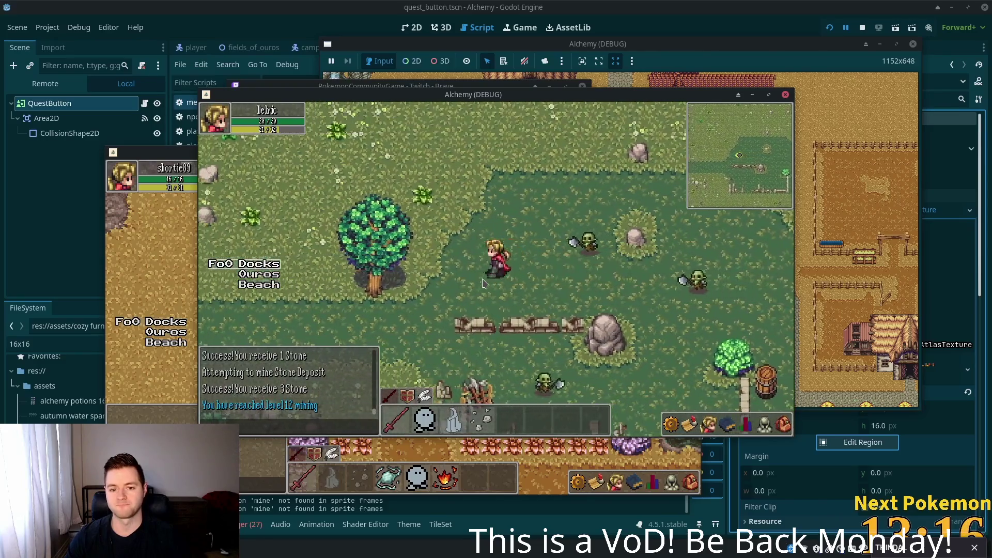
pyautogui.press('s')
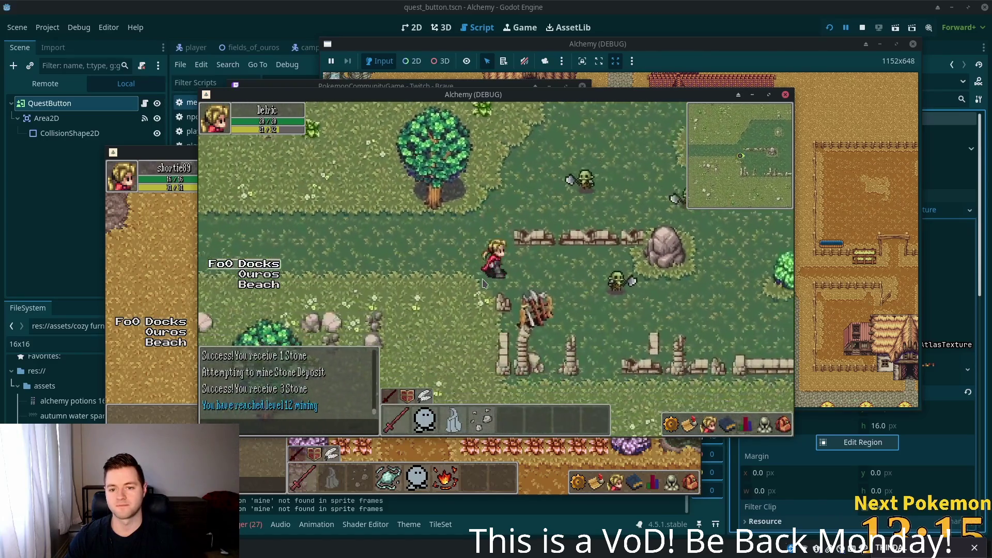
pyautogui.press('w')
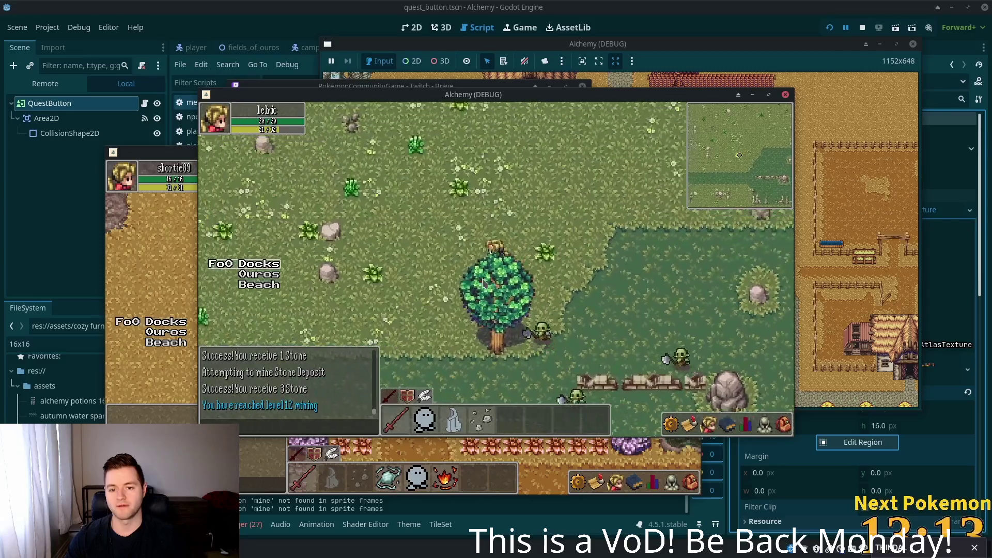
pyautogui.press('d')
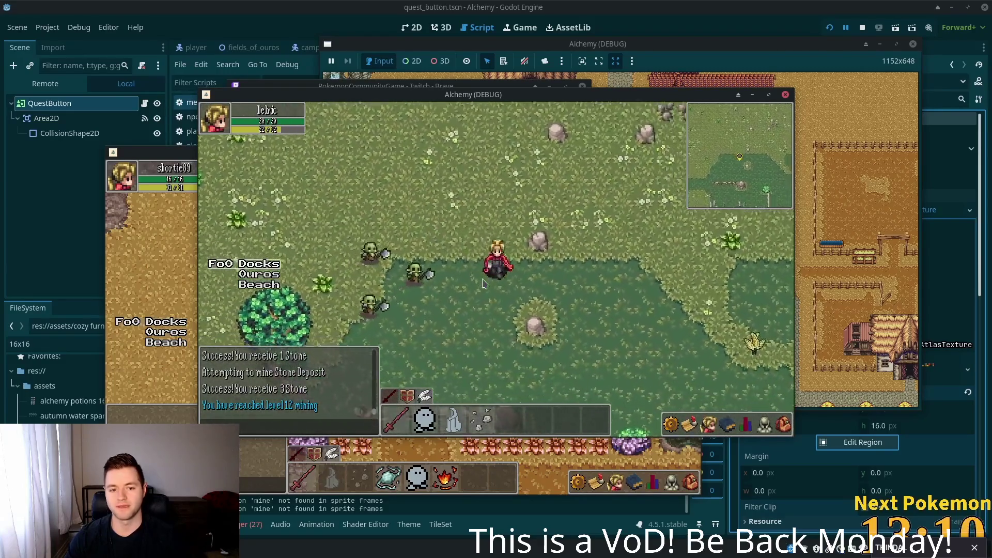
pyautogui.press('a')
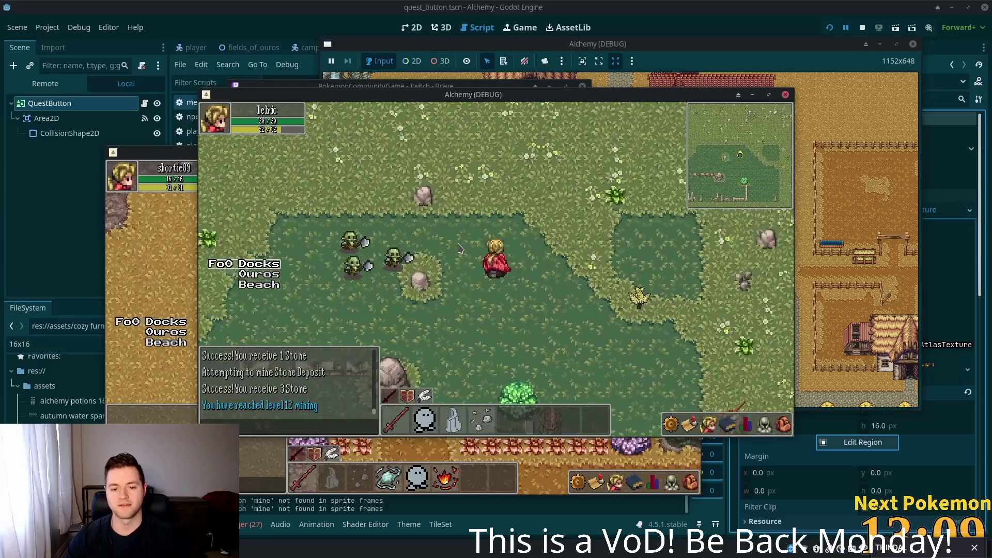
# - Walk past the goblins, along the fence and past the tree into the next zone
pyautogui.press('d')
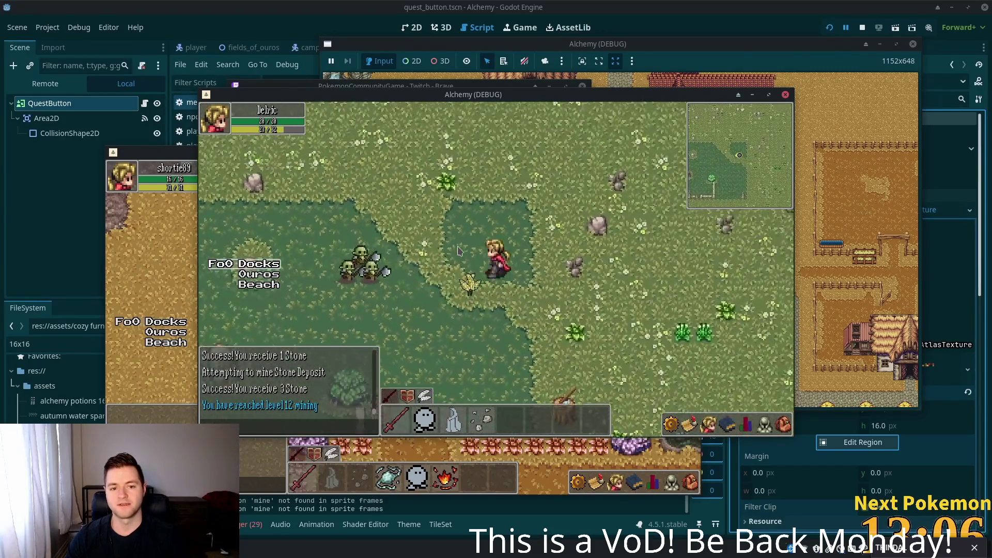
pyautogui.press('s')
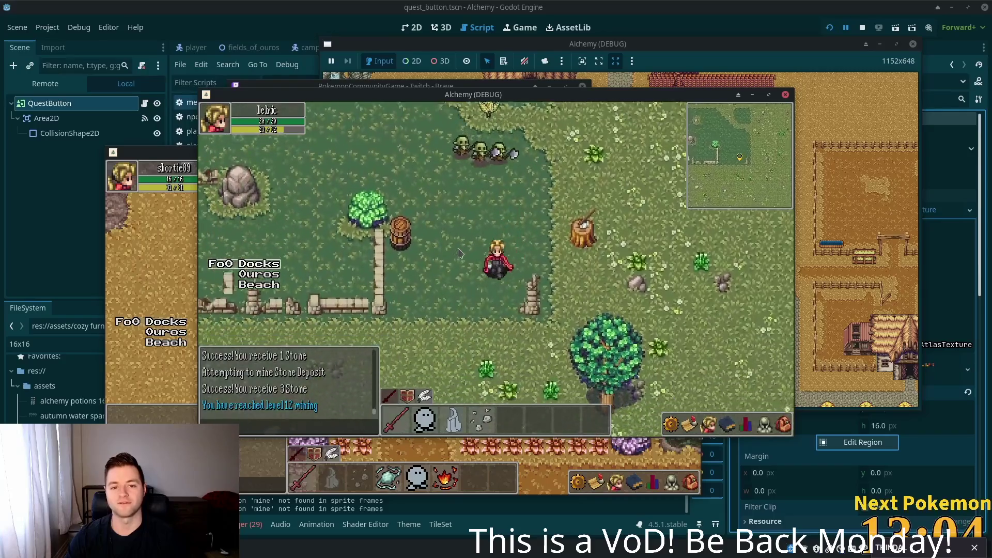
pyautogui.press('a')
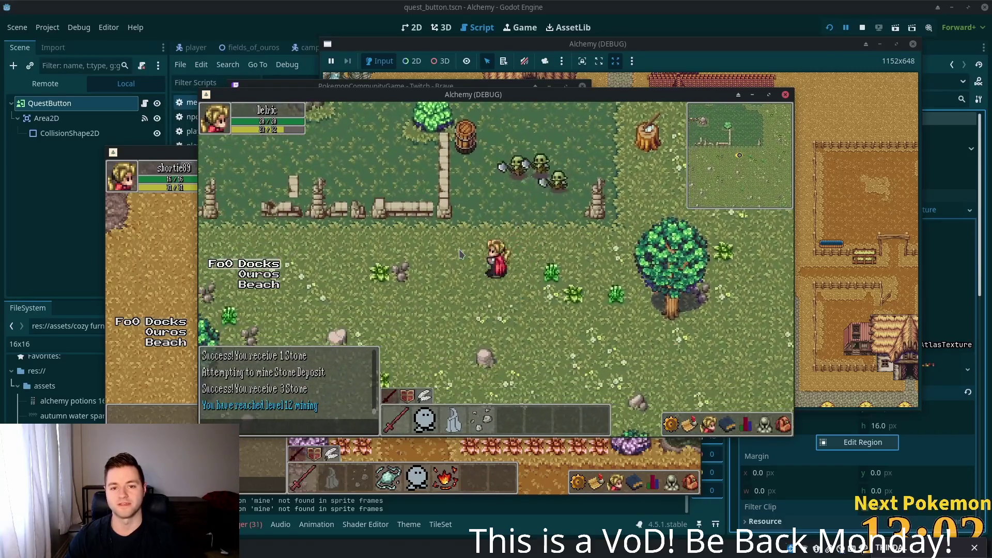
pyautogui.press('a')
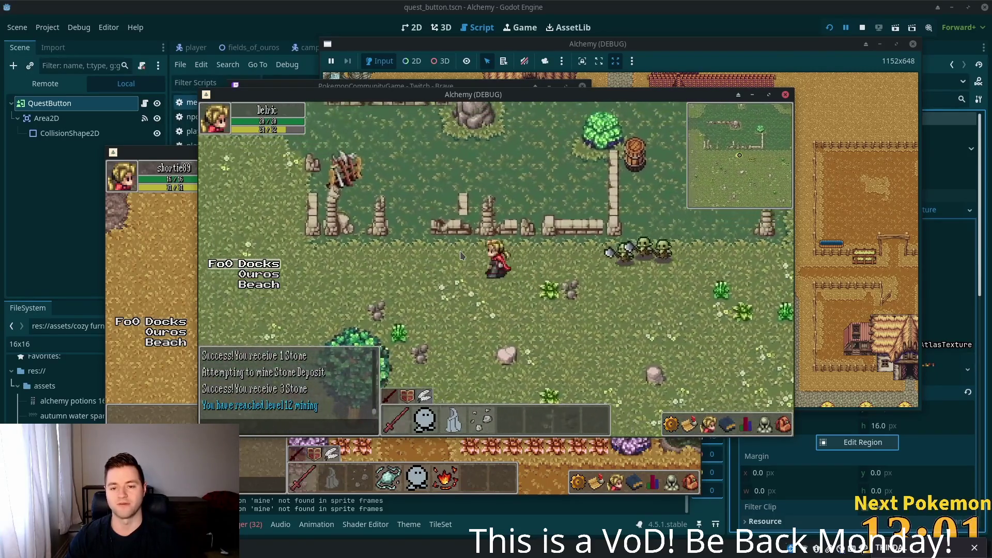
pyautogui.press('a')
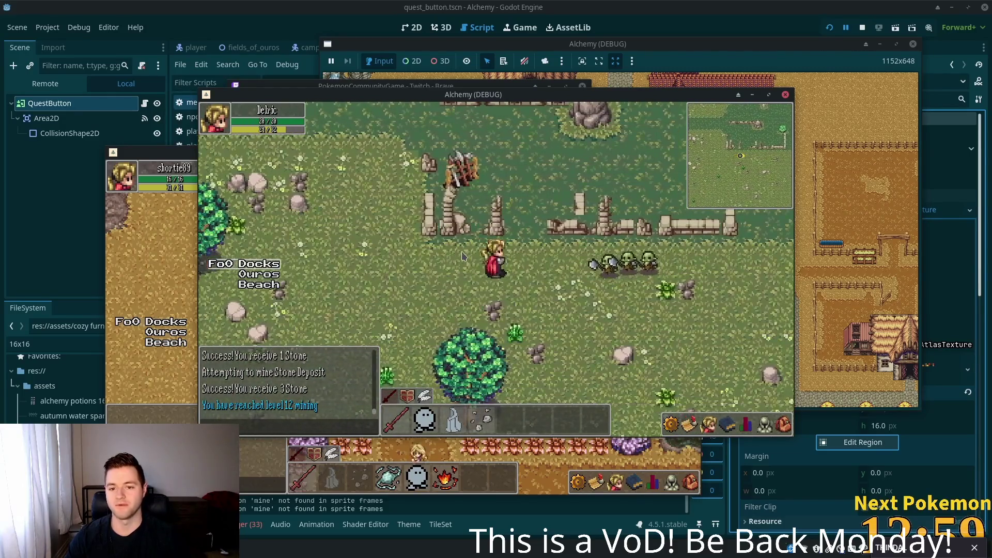
pyautogui.press('a')
pyautogui.press('s')
pyautogui.press('d')
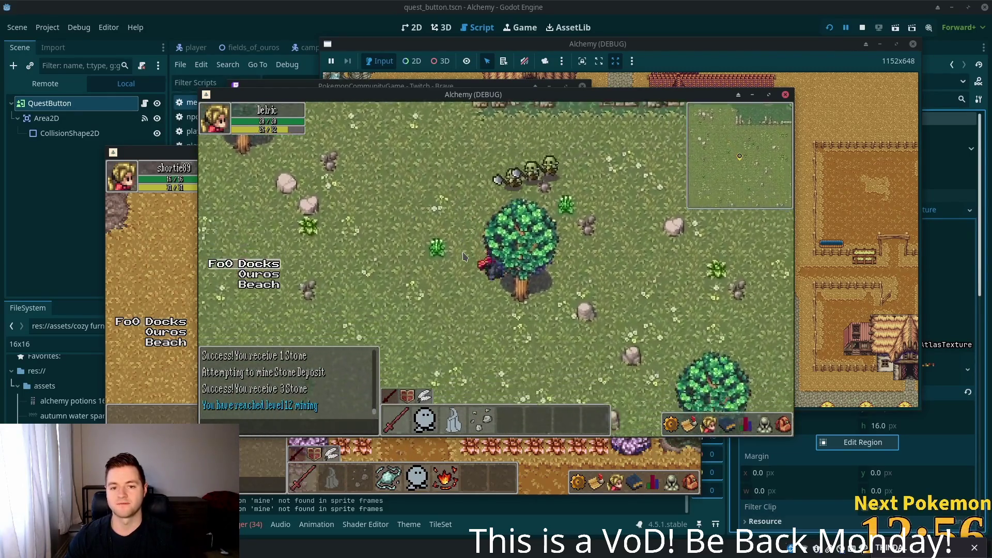
pyautogui.press('s')
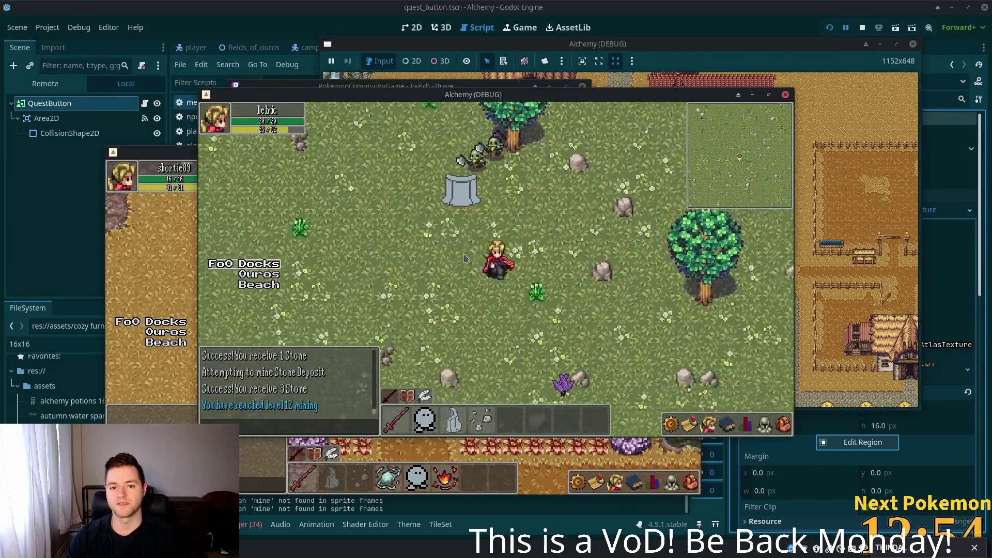
pyautogui.press('d')
pyautogui.press('w')
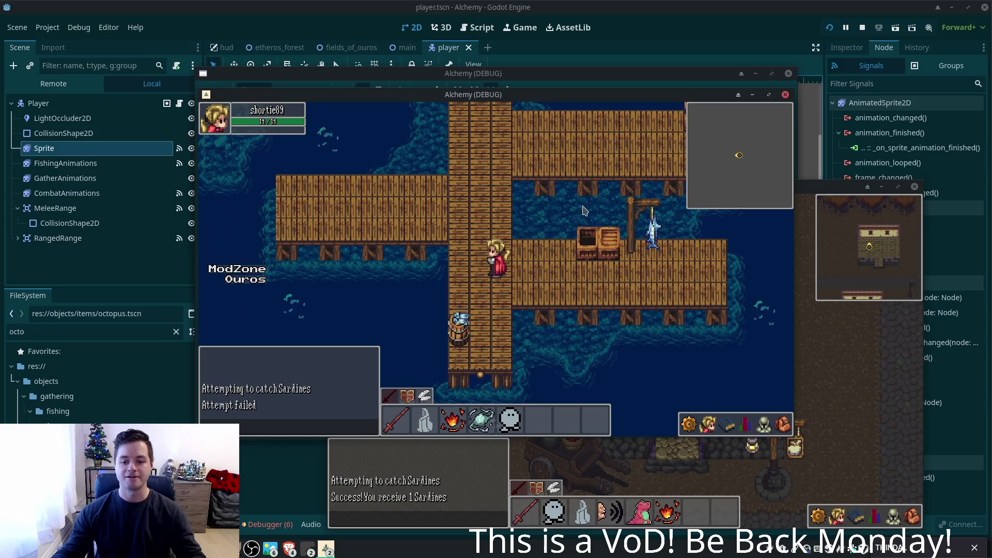
# - Bring the third game window forward, leave the shop and walk down through the village
pyautogui.moveTo(814, 185); pyautogui.dragTo(838, 180)
pyautogui.click(771, 284)
pyautogui.press('Down')
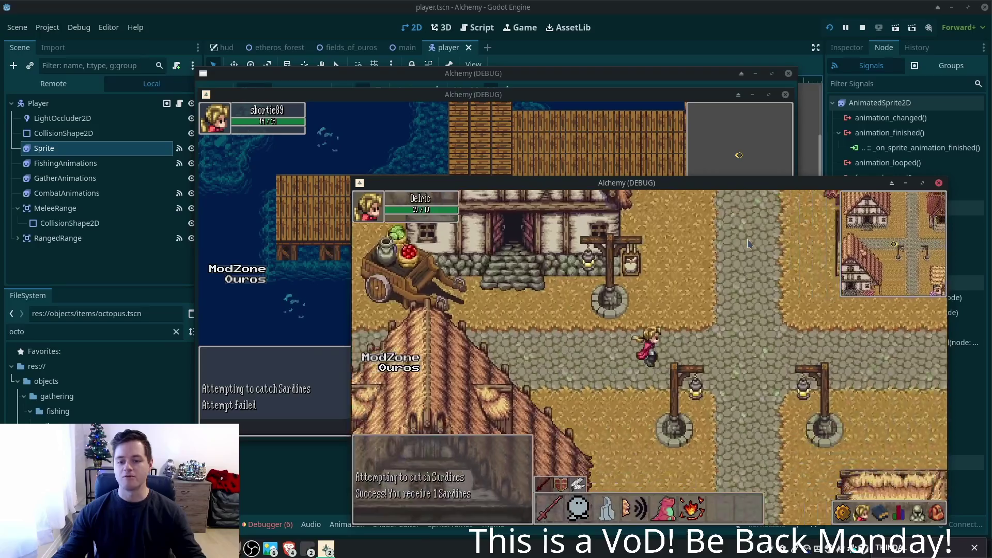
pyautogui.press('Right')
pyautogui.press('Down')
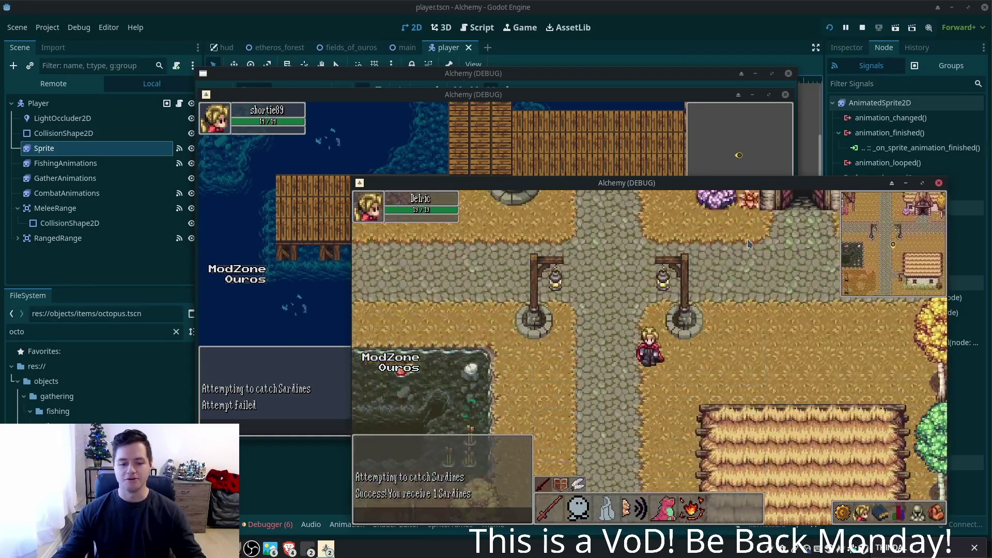
pyautogui.press('Down')
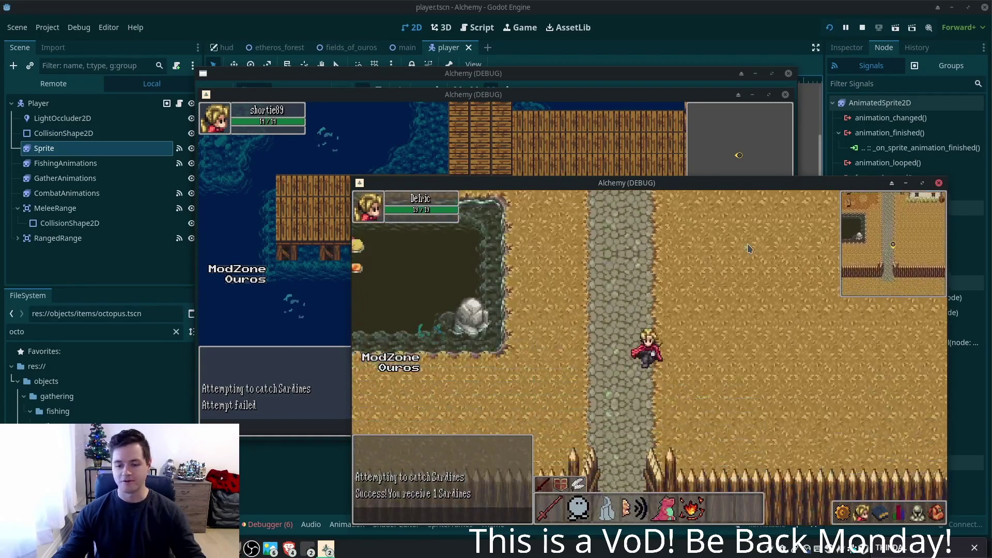
# - Walk into the open Fields of Ouros and tall grass, then stop all game instances with F8
pyautogui.press('Down')
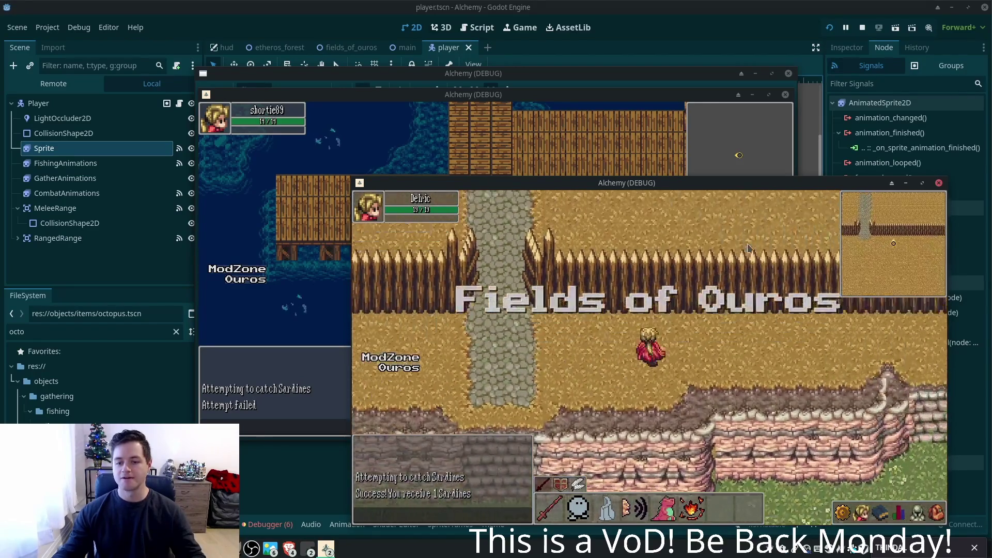
pyautogui.press('Down')
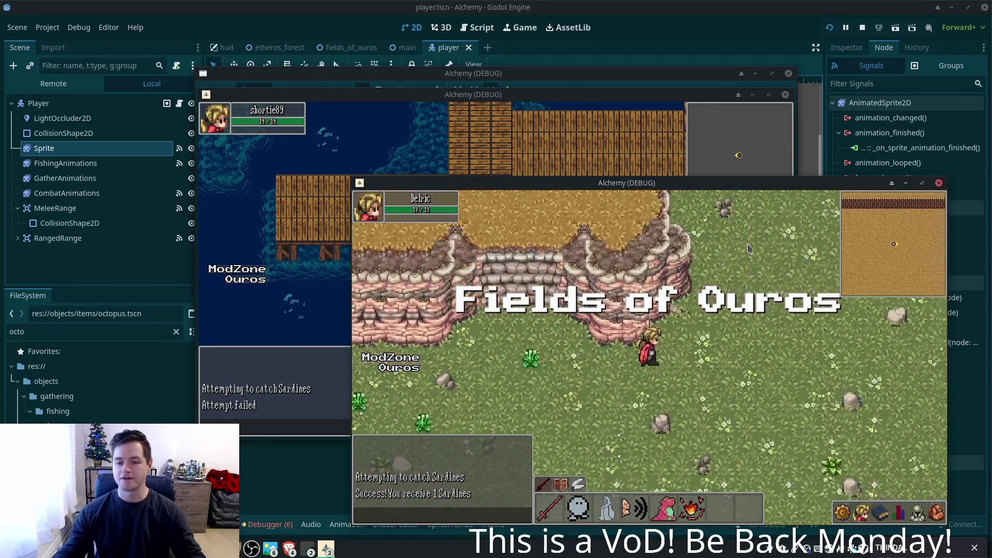
pyautogui.press('Up')
pyautogui.press('Right')
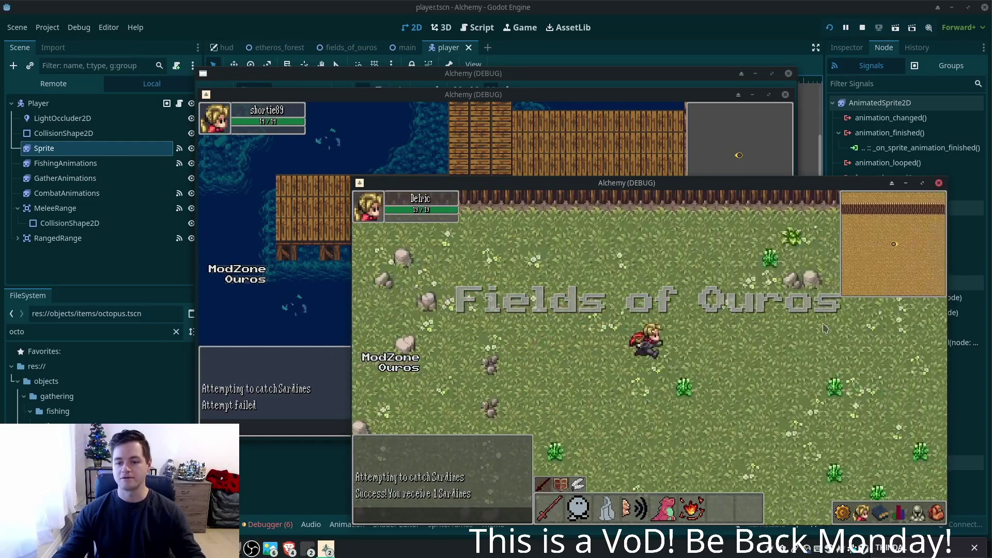
pyautogui.press('Right')
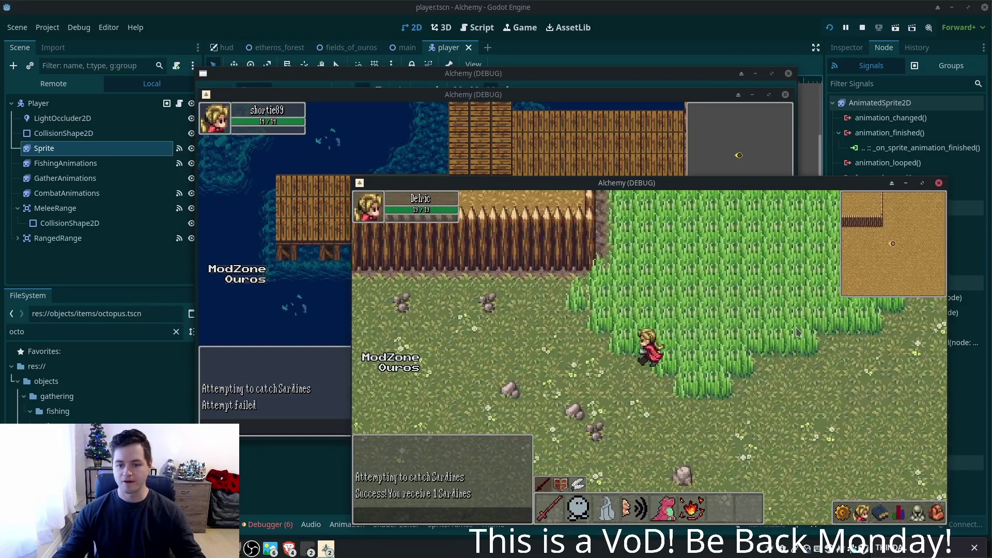
pyautogui.press('Left')
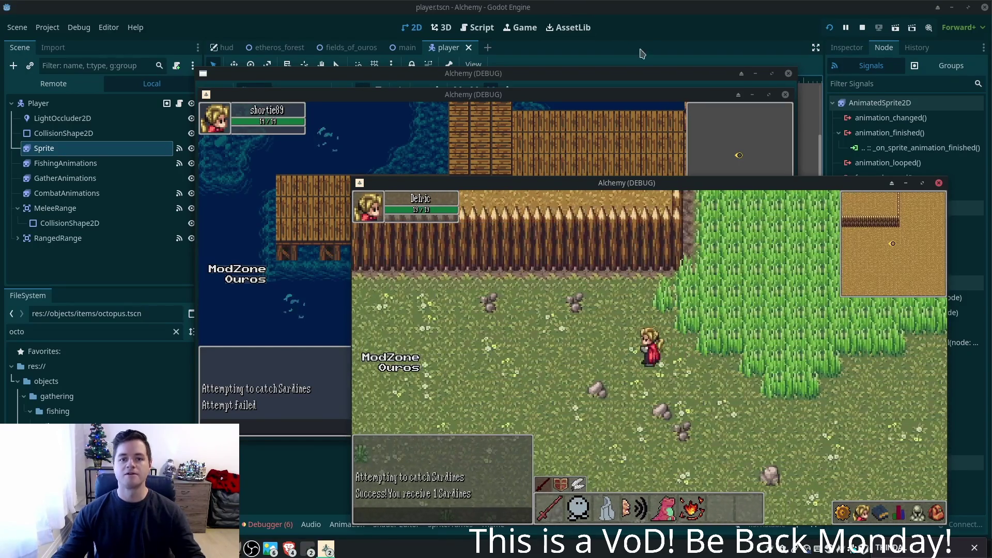
pyautogui.press('F8')
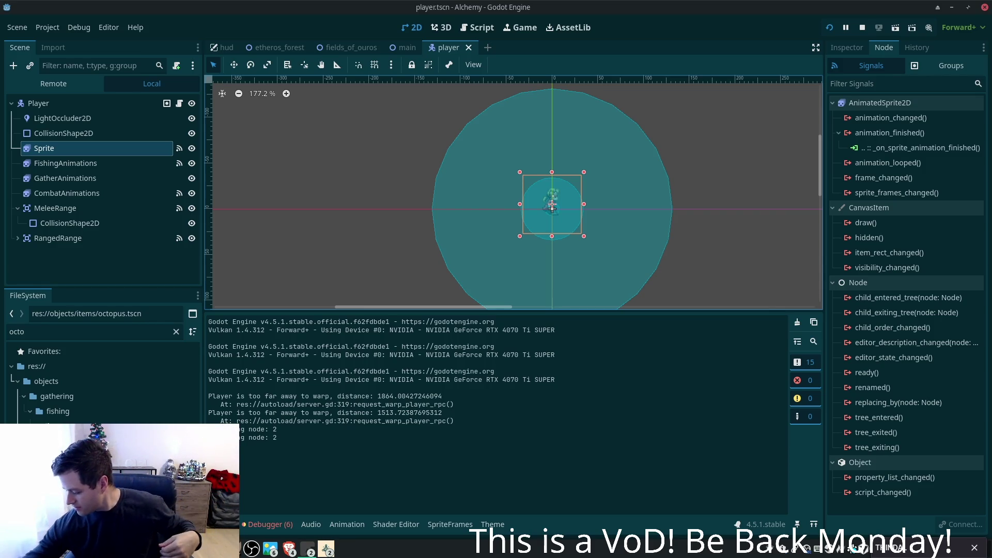
pyautogui.press('XF86AudioLowerVolume')
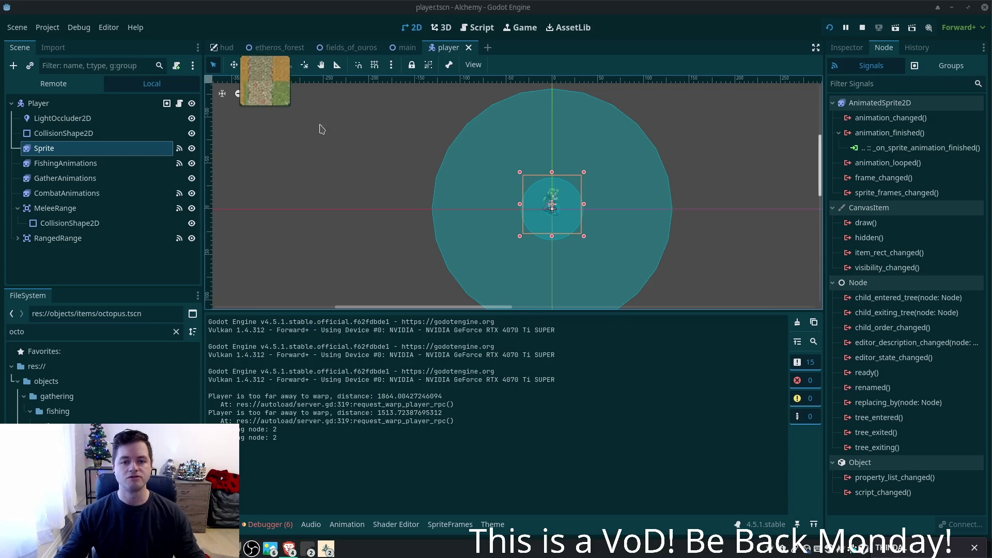
pyautogui.hotkey('alt', 'Tab')
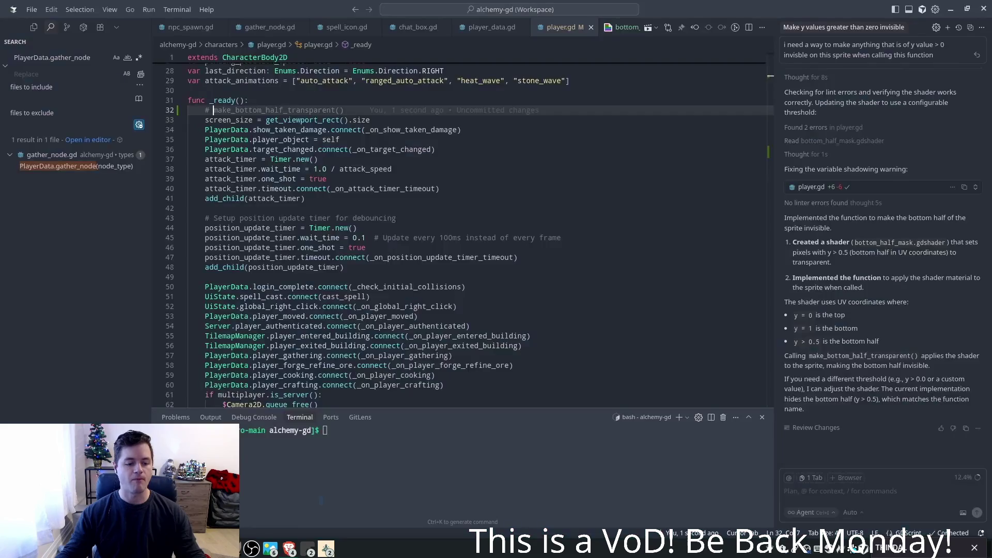
# - Uncomment make_bottom_half_transparent() on line 32, select the call, and start a chat reply 'it looks like'
pyautogui.hotkey('ctrl', '/')
pyautogui.click(341, 107)
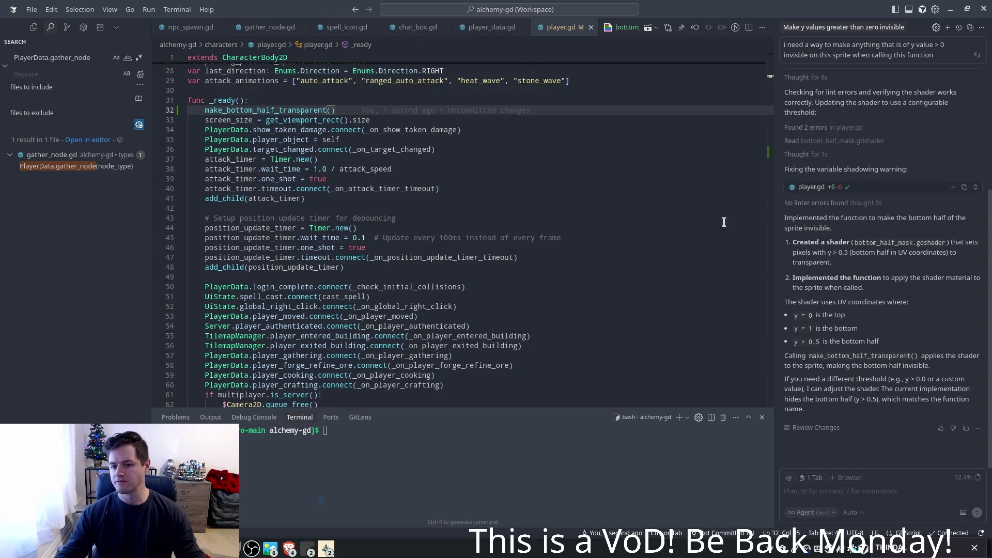
pyautogui.moveTo(327, 110); pyautogui.dragTo(206, 109)
pyautogui.write('it looks like')
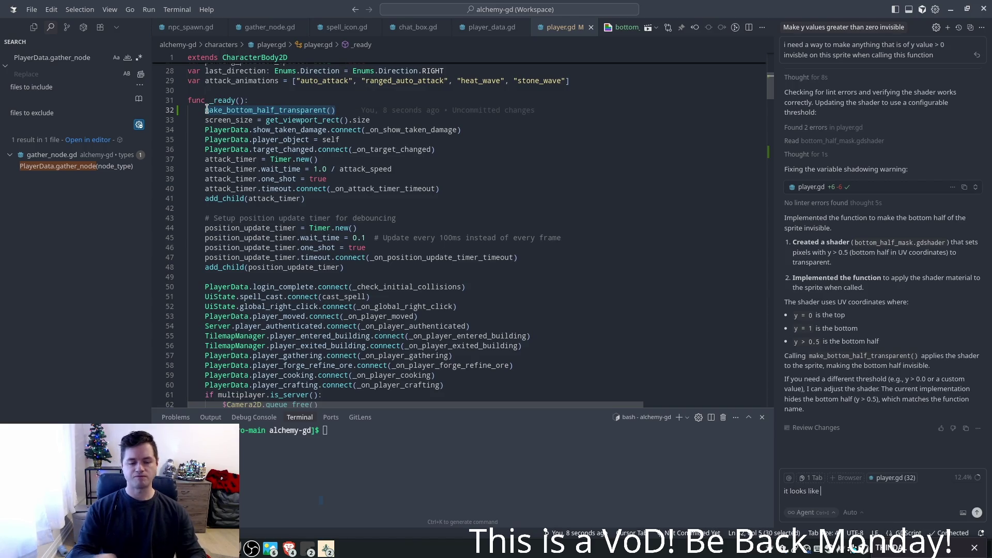
pyautogui.hotkey('alt', 'Tab')
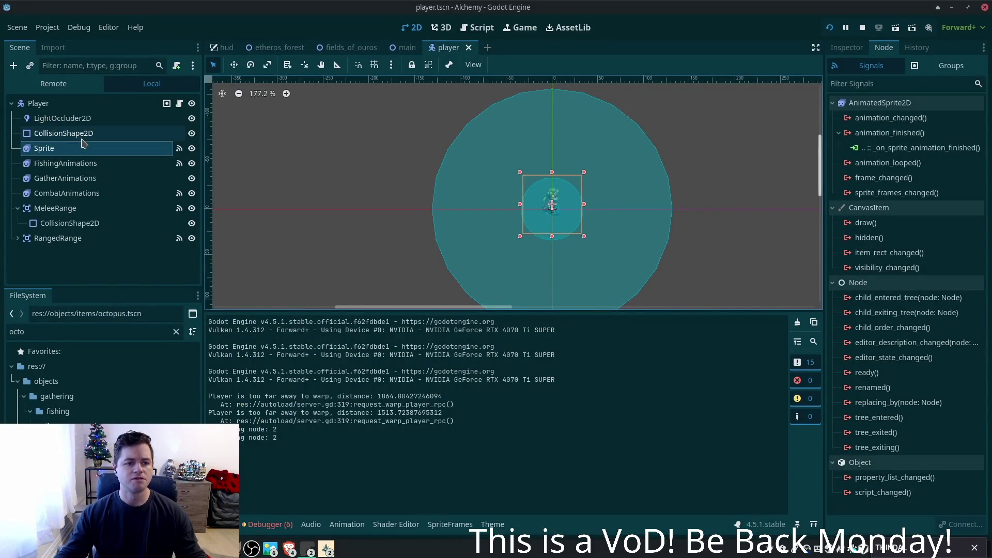
pyautogui.scroll(3, 634, 221)
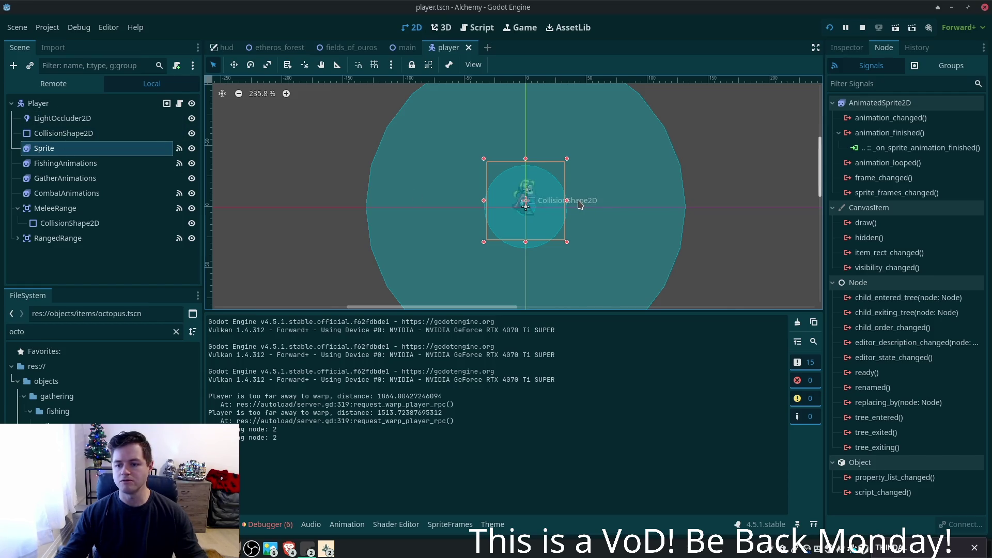
pyautogui.hotkey('alt', 'Tab')
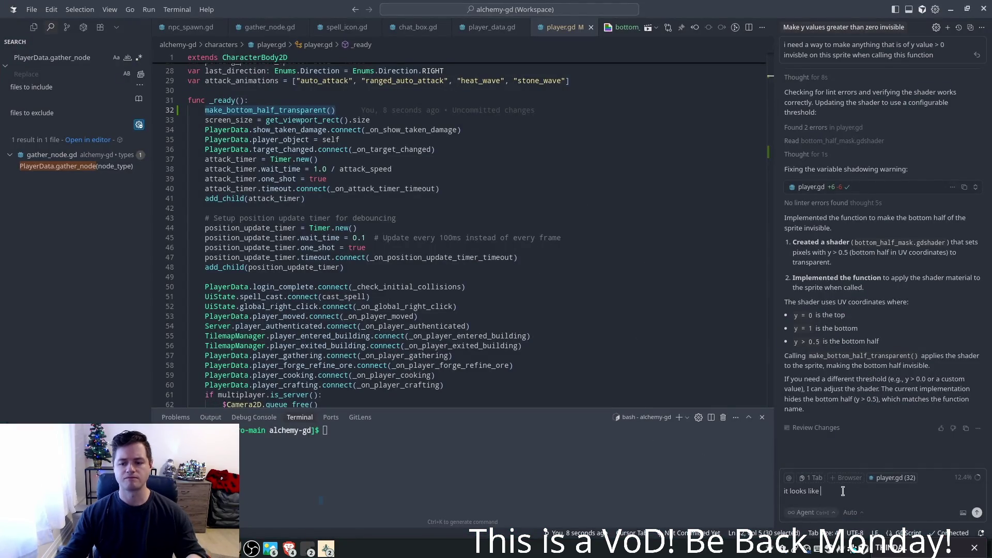
# - Extend the chat reply with 'this is actually making the entire sprite', fixing a typo
pyautogui.write('his is actually ma')
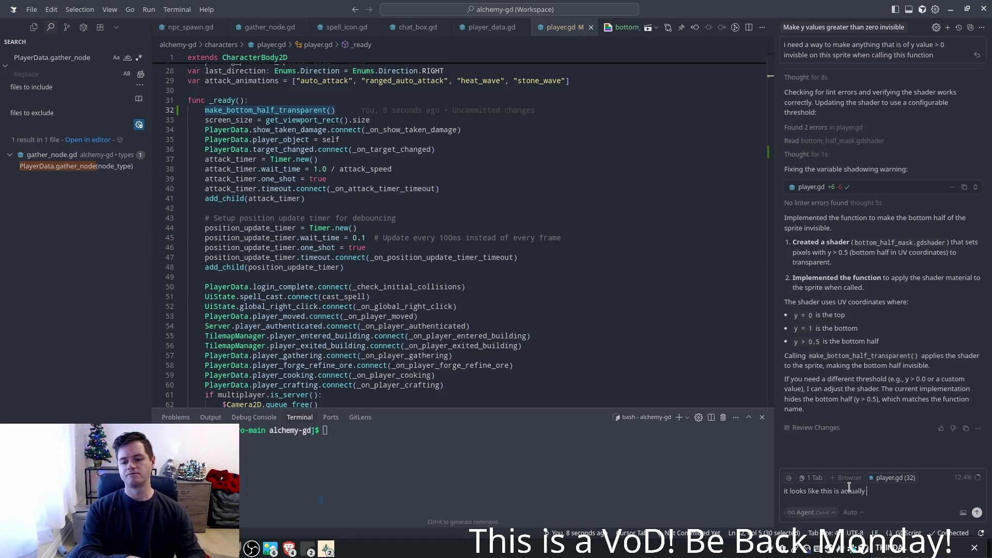
pyautogui.write('king the entire sp')
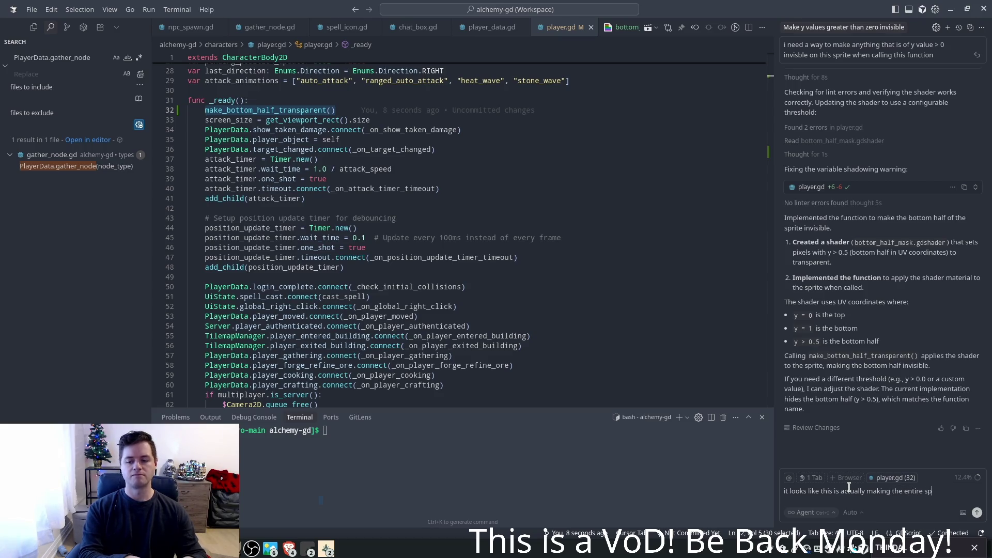
pyautogui.write('rite')
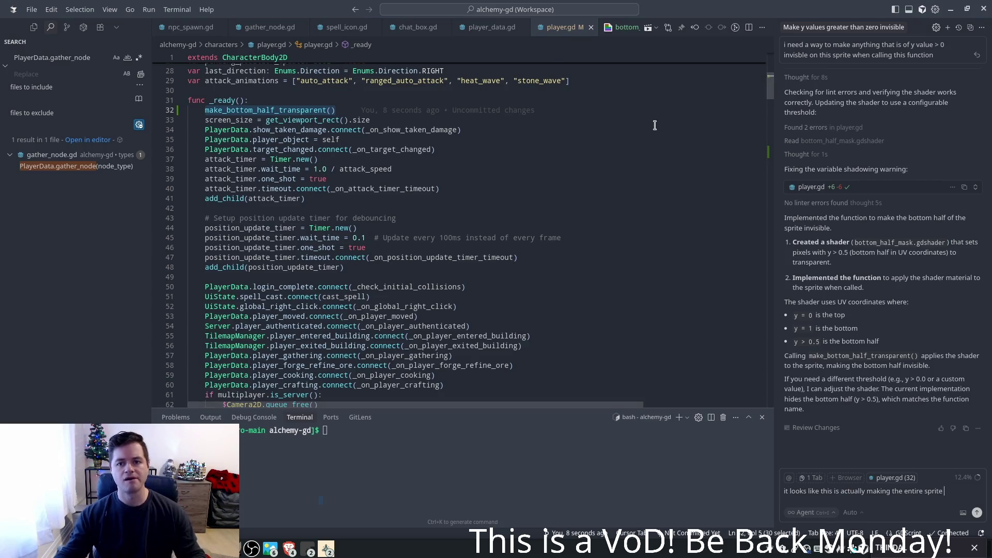
# - In bottom_half_mask.gdshader, change color.a from 0.0 to 0.5 on line 8
pyautogui.click(612, 28)
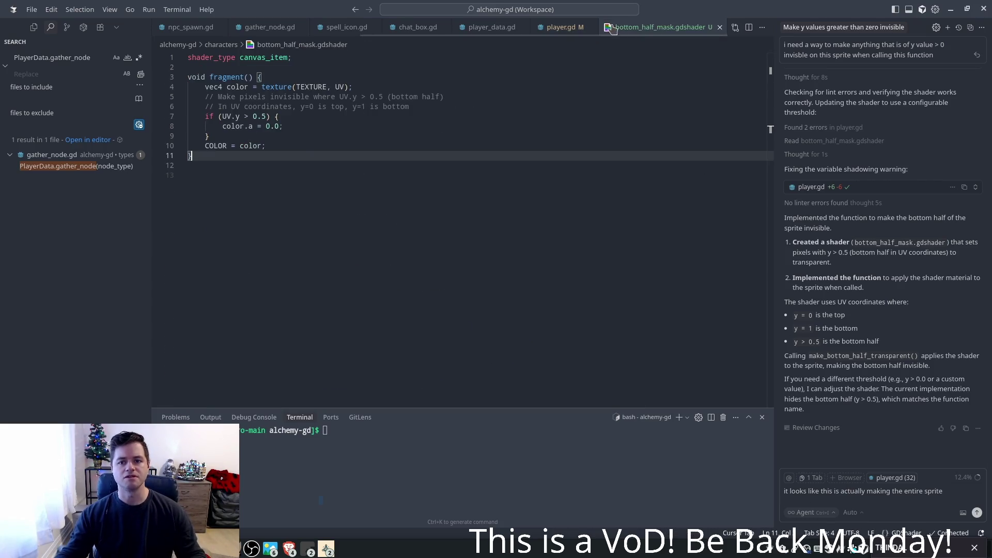
pyautogui.click(266, 126)
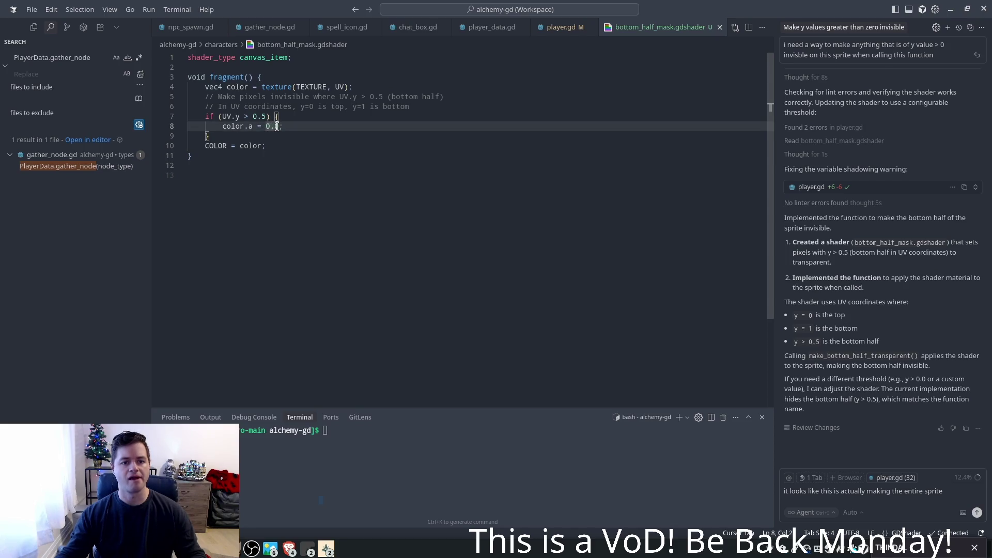
pyautogui.doubleClick(274, 126)
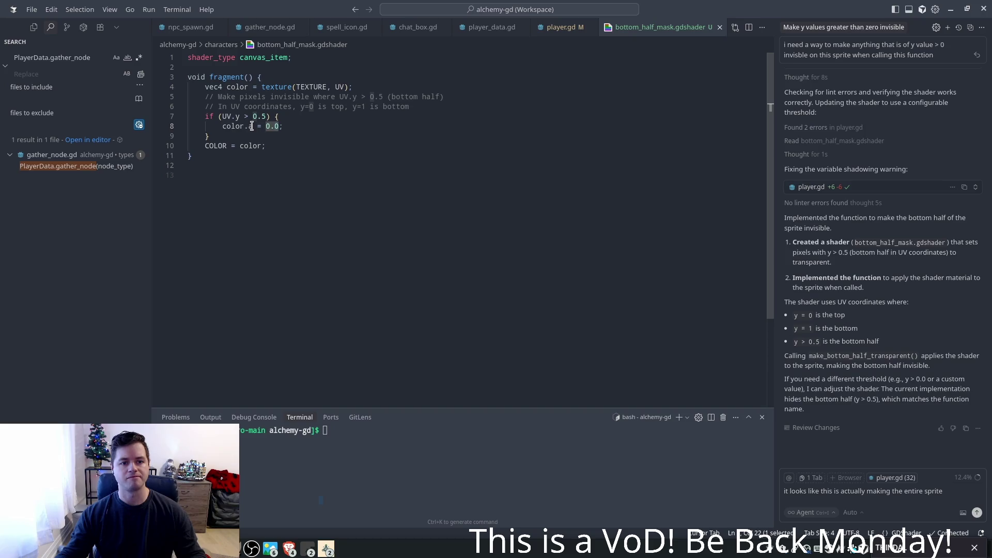
pyautogui.write('5')
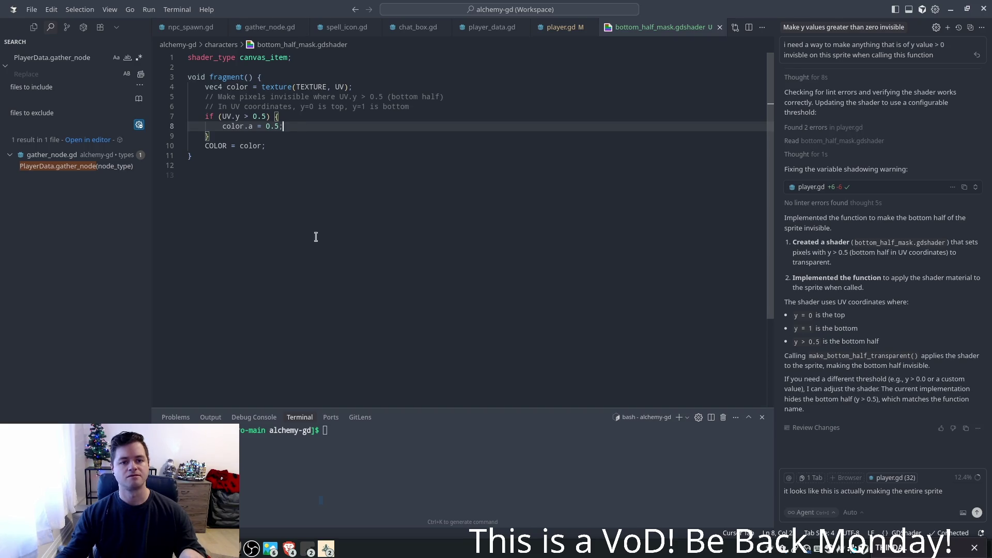
pyautogui.click(575, 27)
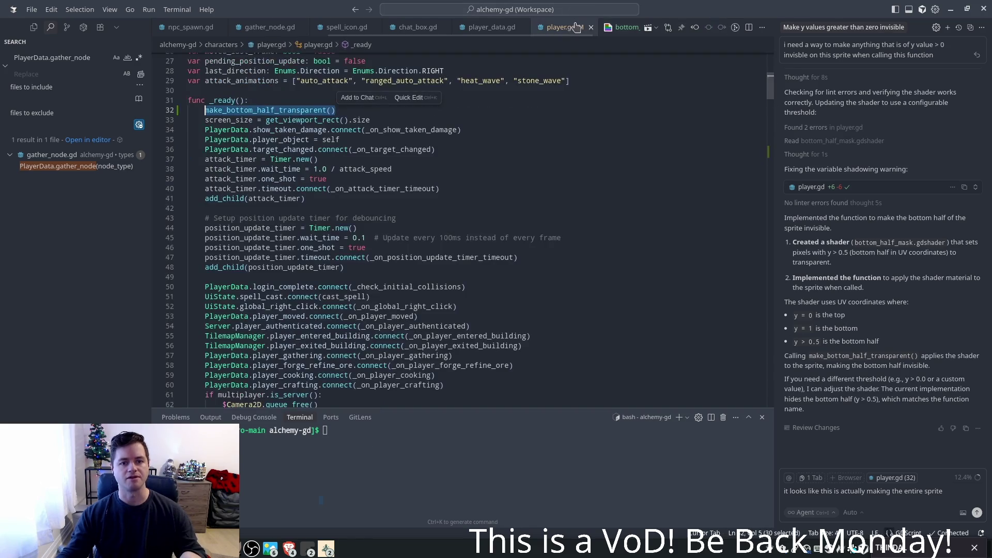
# - Bring the Godot editor forward and launch the game with F5 to test the shader change
pyautogui.click(325, 551)
pyautogui.click(310, 530)
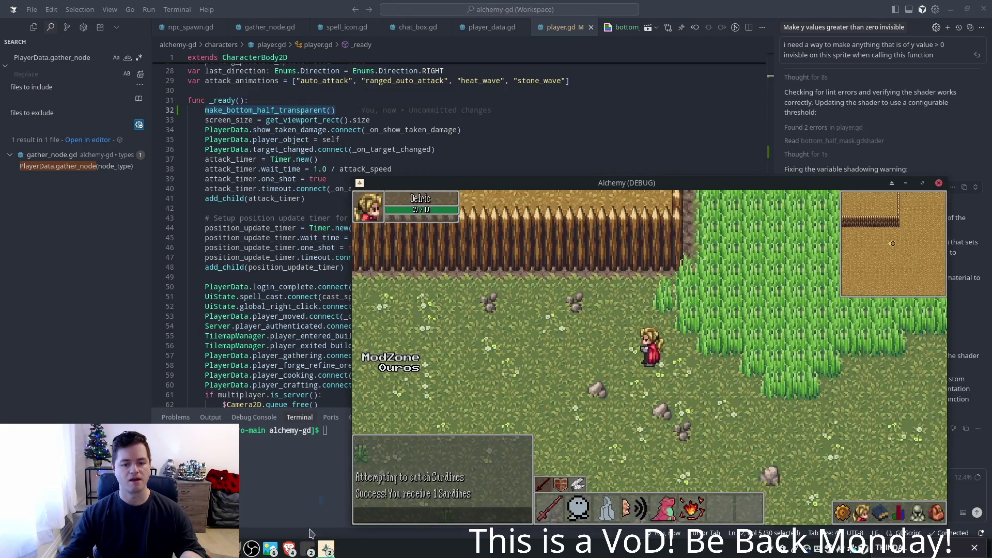
pyautogui.click(309, 549)
pyautogui.click(351, 483)
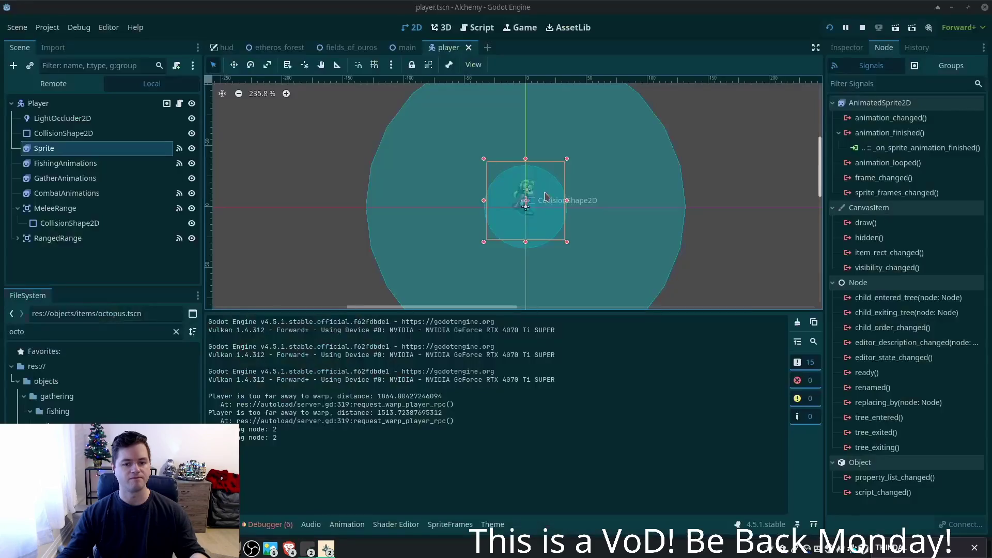
pyautogui.press('F5')
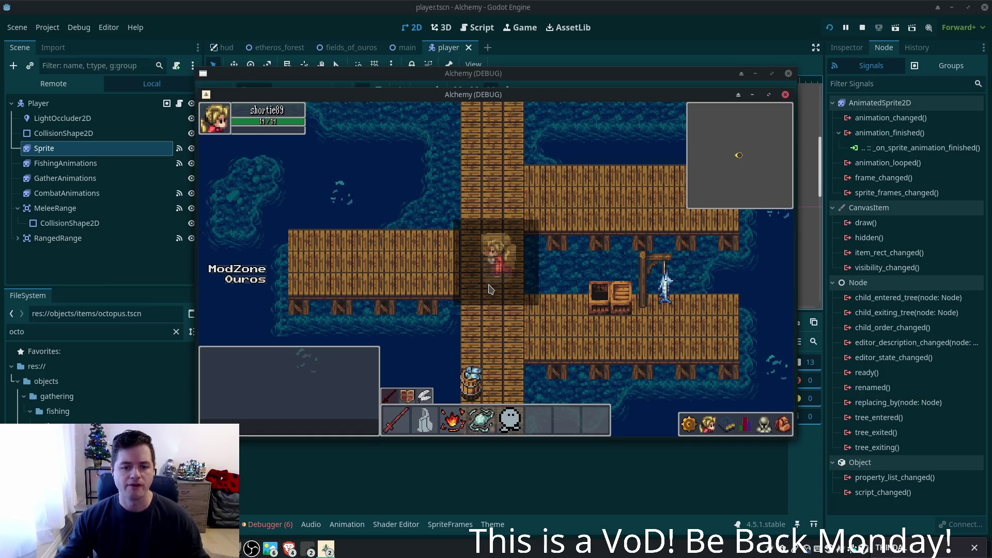
# - Restart the game and walk the character back and forth along the pier to check its sprite
pyautogui.press('a')
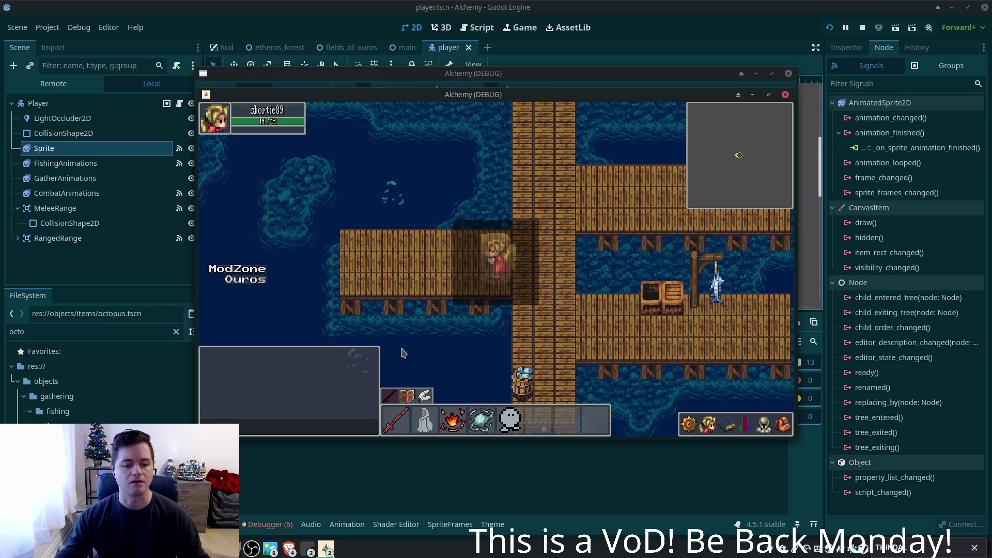
pyautogui.press('F8')
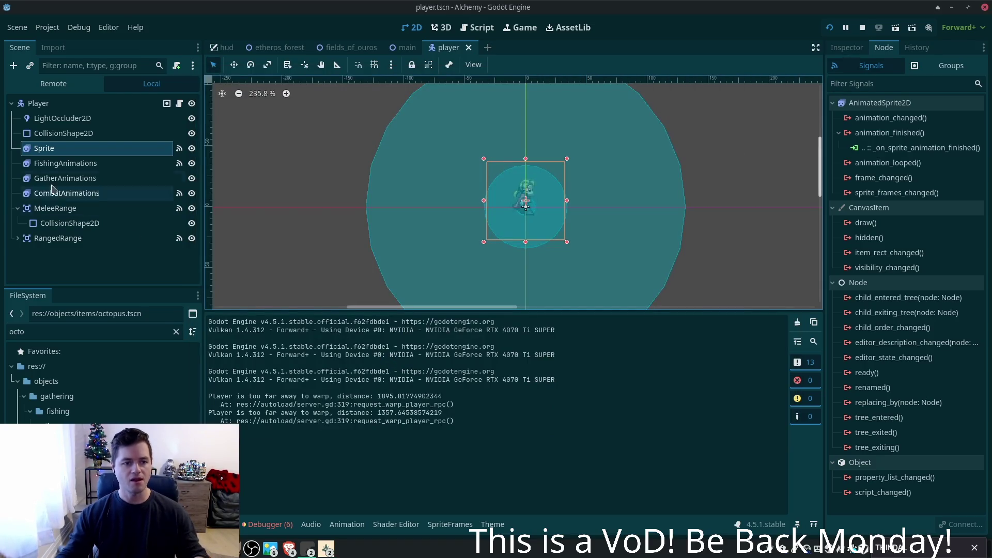
pyautogui.press('F5')
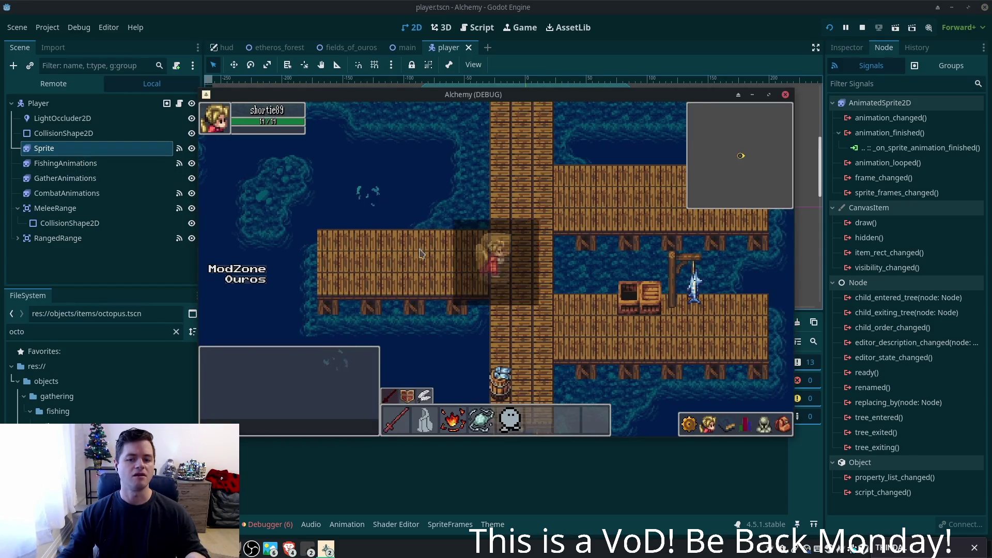
pyautogui.press('Right')
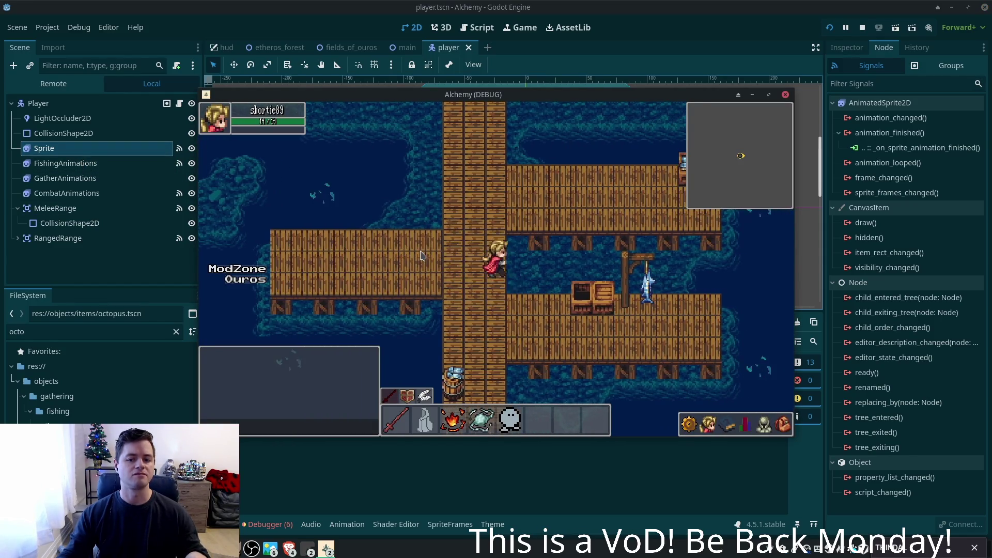
pyautogui.press('Left')
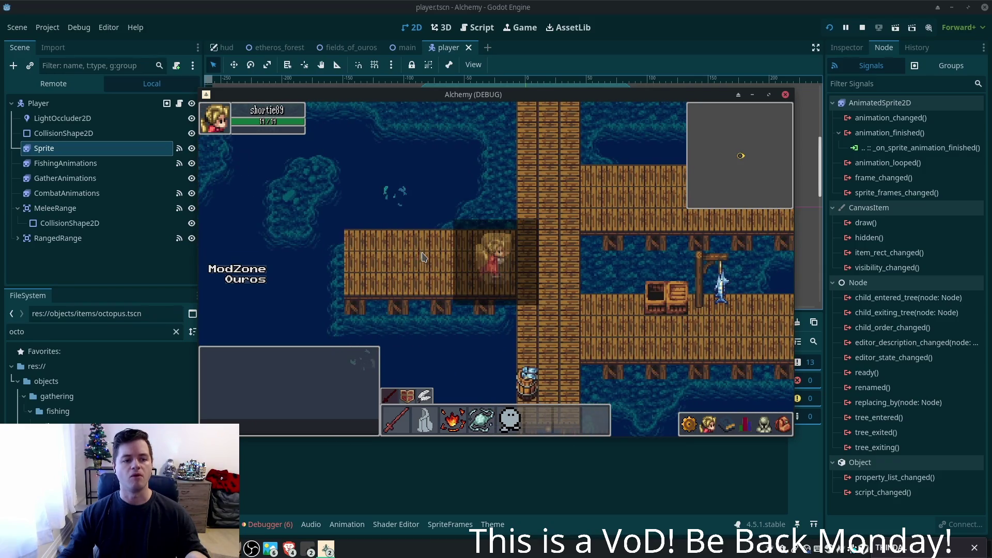
pyautogui.press('Left')
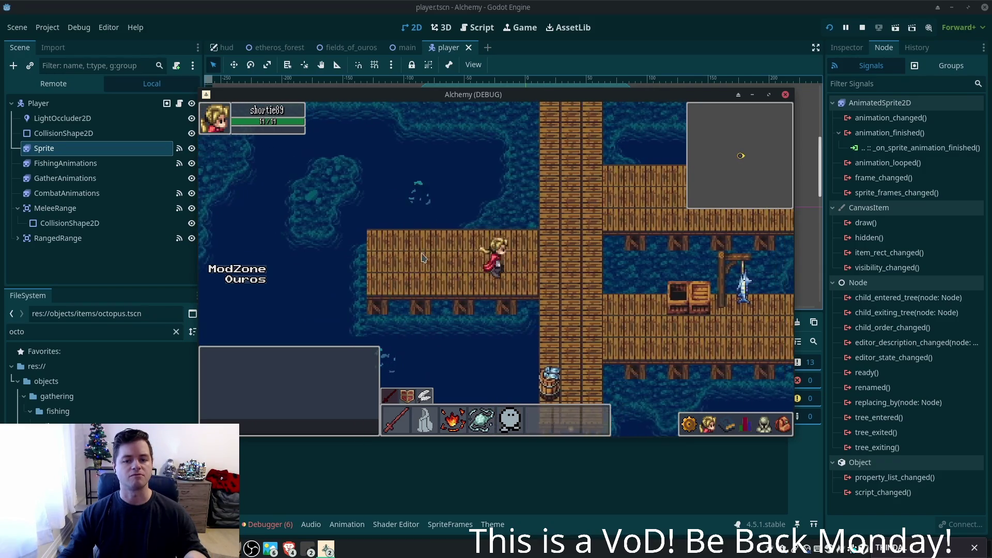
pyautogui.press('Right')
pyautogui.press('Left')
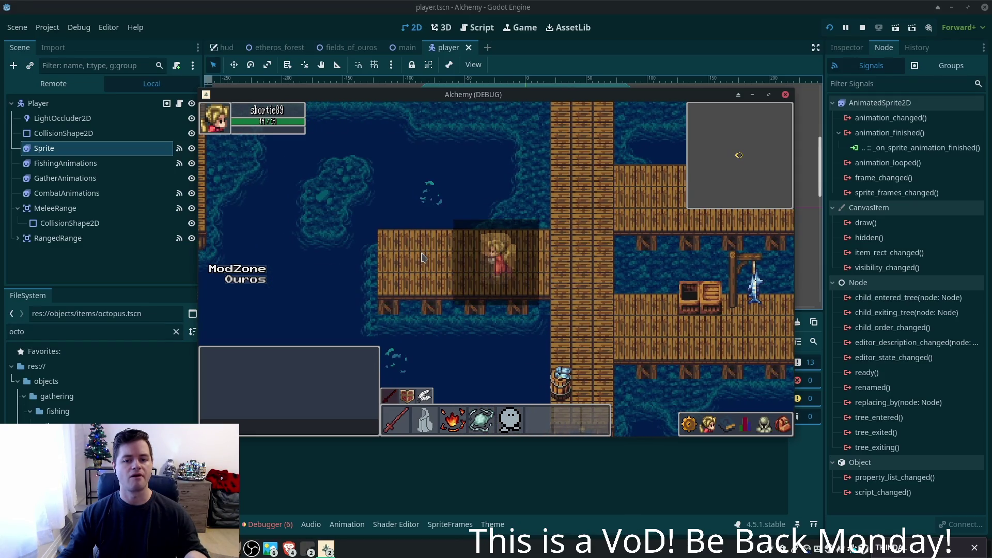
pyautogui.press('Right')
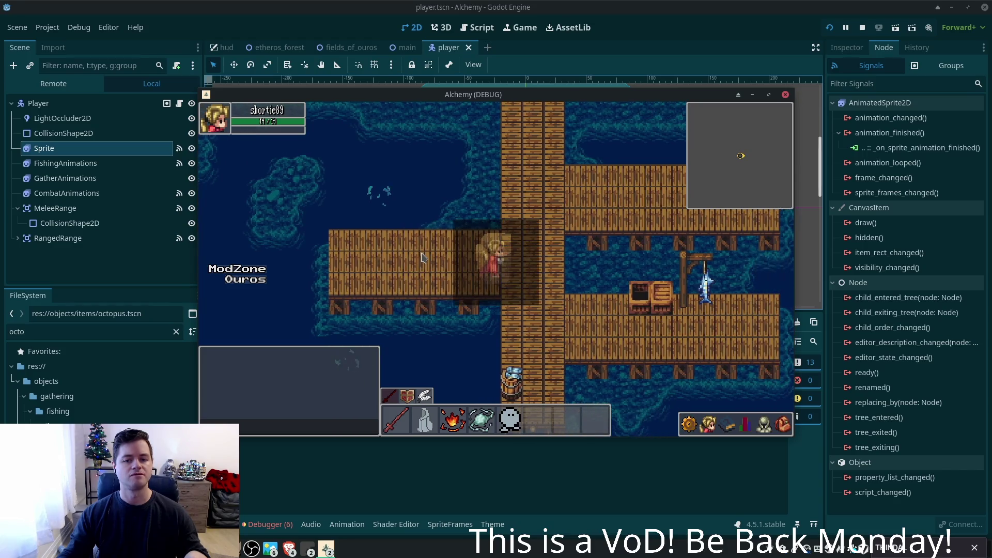
pyautogui.press('Right')
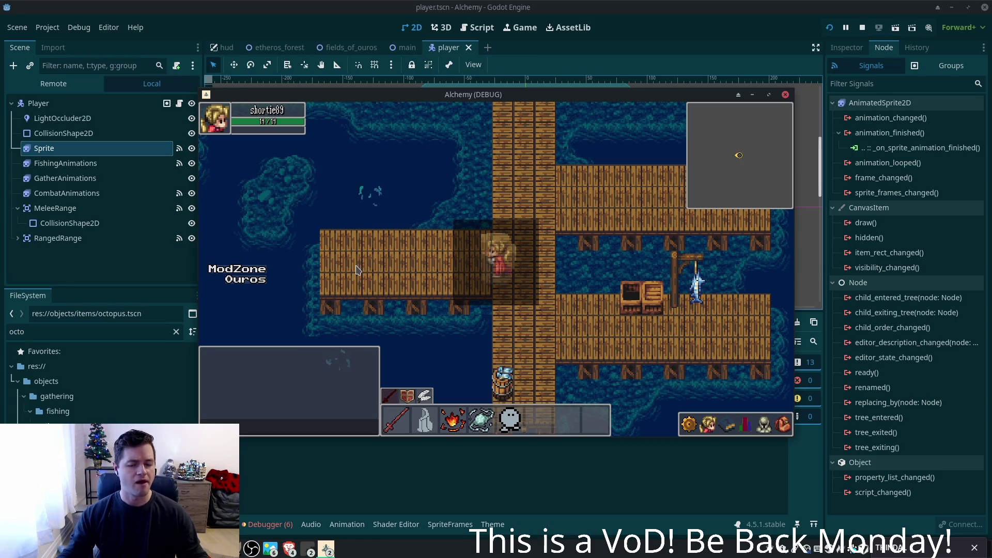
pyautogui.click(77, 137)
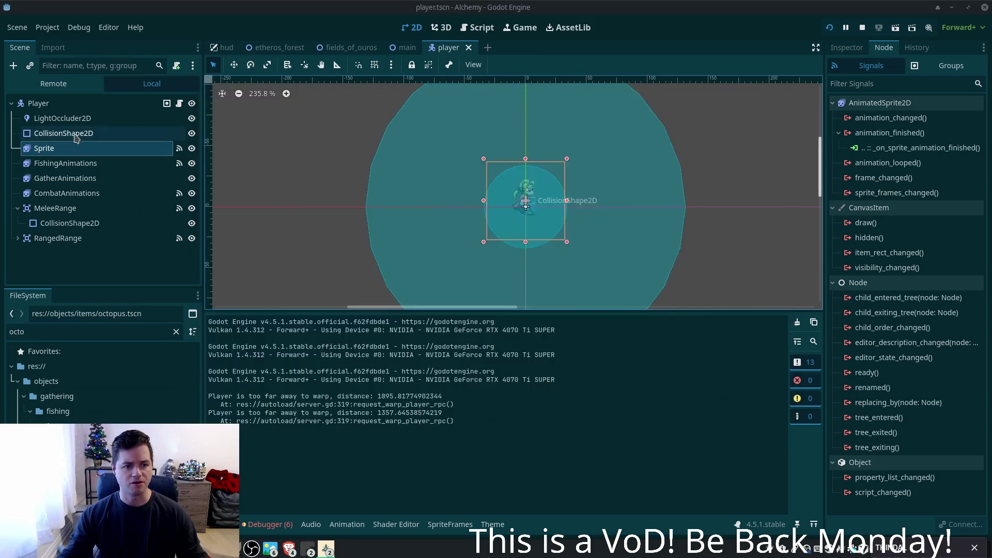
# - Browse the player Sprite's SpriteFrames animations, such as smelt and stone_wave_down, then switch to Cursor
pyautogui.click(78, 147)
pyautogui.moveTo(336, 479); pyautogui.dragTo(343, 509)
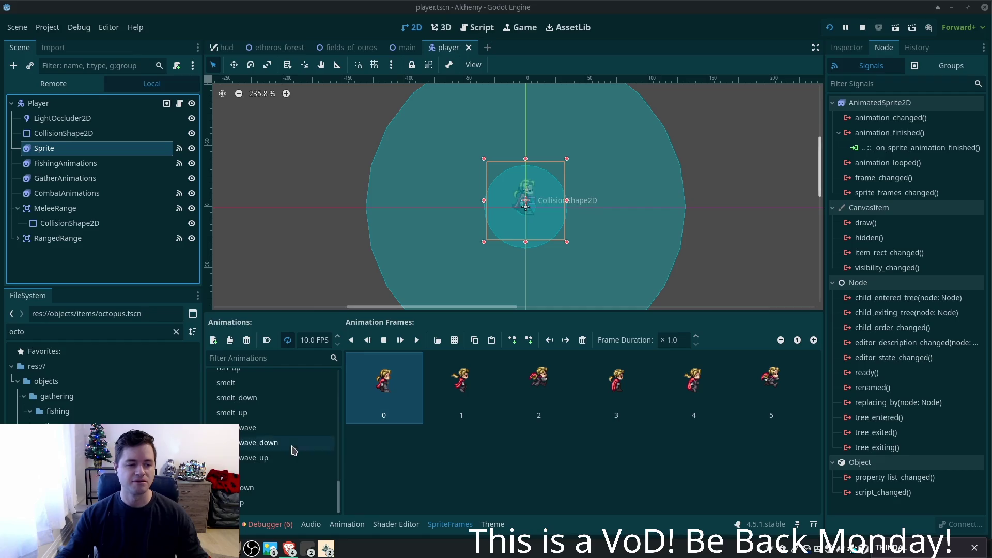
pyautogui.click(524, 202)
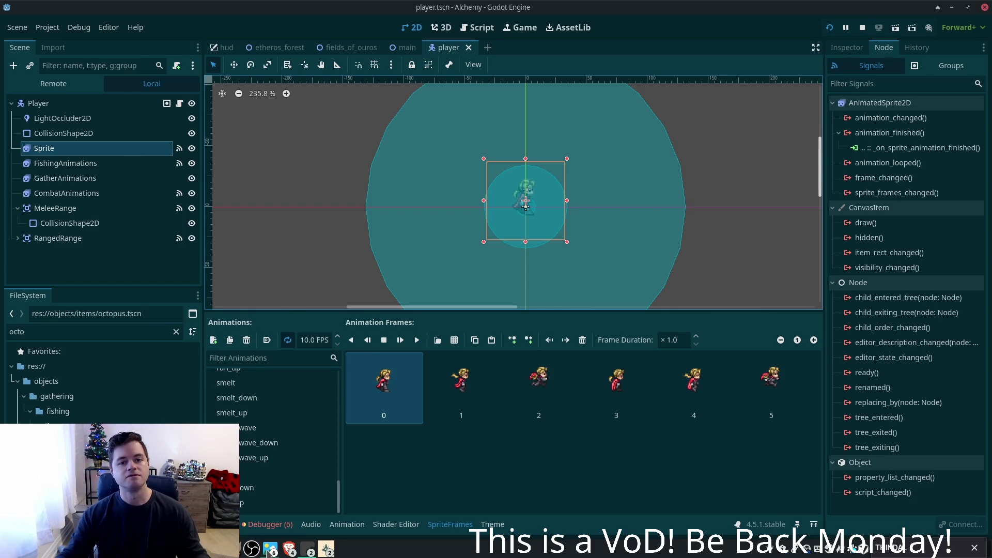
pyautogui.click(269, 549)
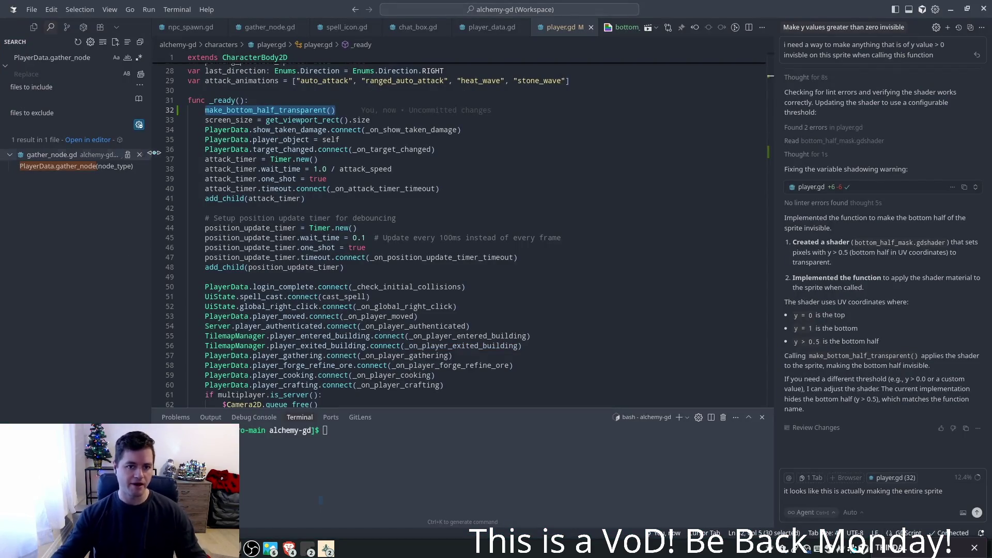
# - Review the make_bottom_half_transparent definition's shader material lines, then select the chat draft's ending to rewrite
pyautogui.keyDown('ctrl'); pyautogui.click(269, 110); pyautogui.keyUp('ctrl')
pyautogui.doubleClick(261, 197)
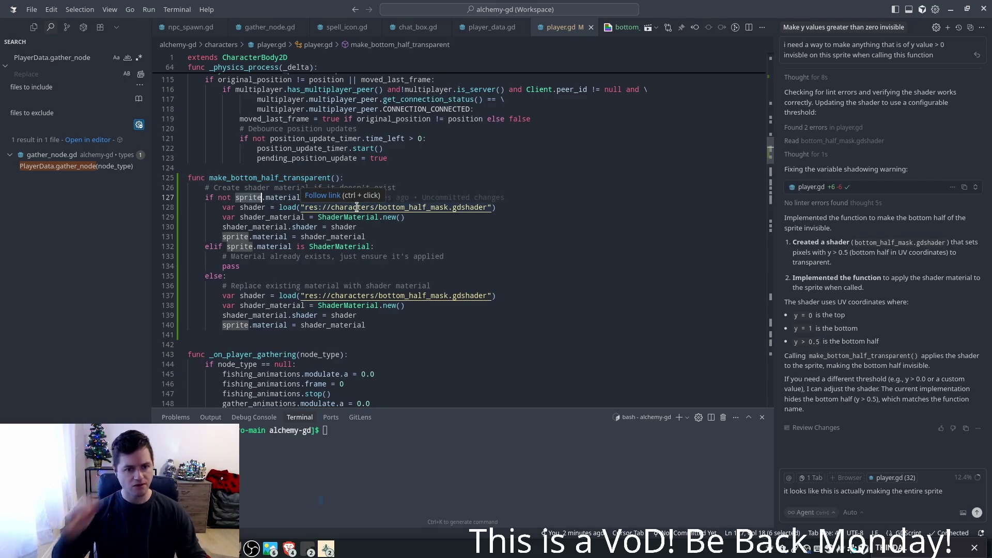
pyautogui.click(435, 256)
pyautogui.click(244, 296)
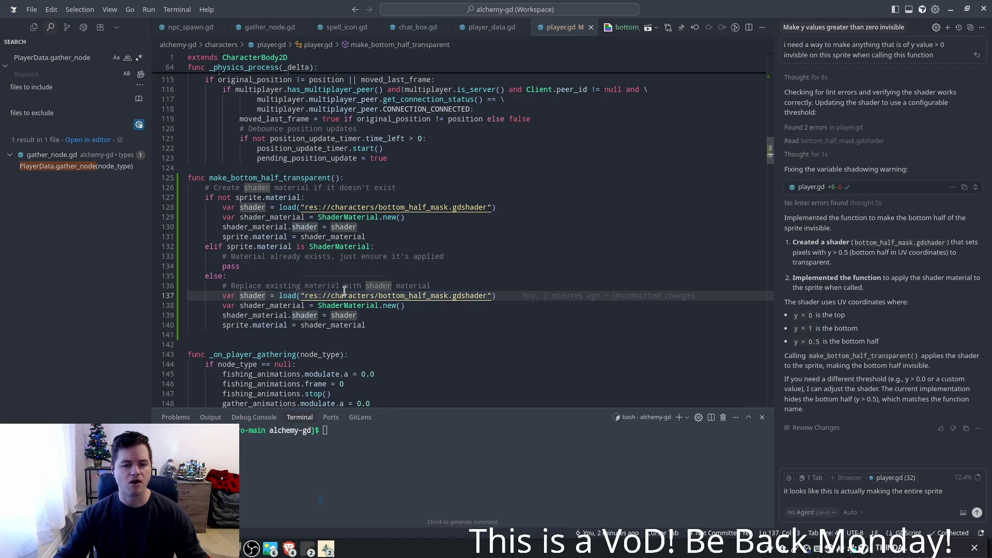
pyautogui.click(261, 315)
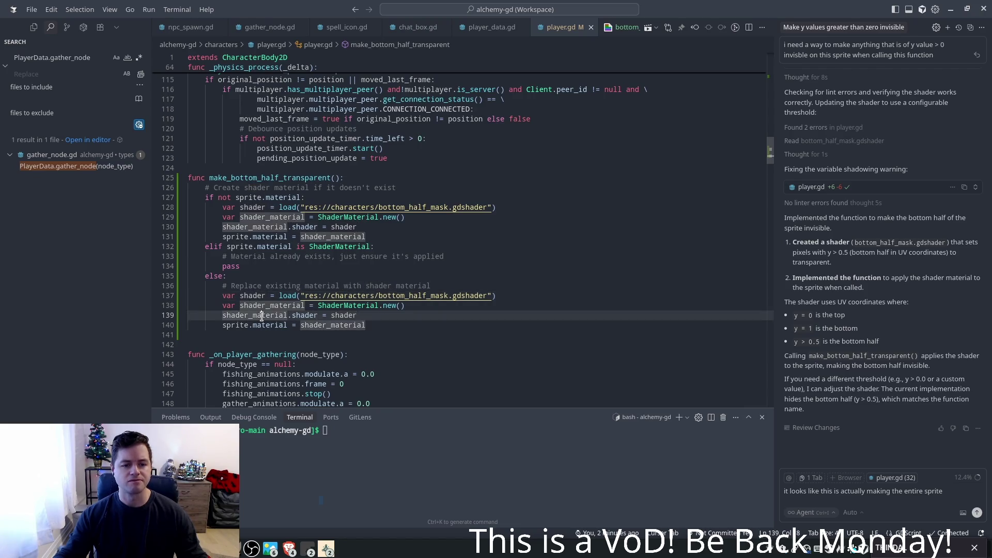
pyautogui.doubleClick(269, 324)
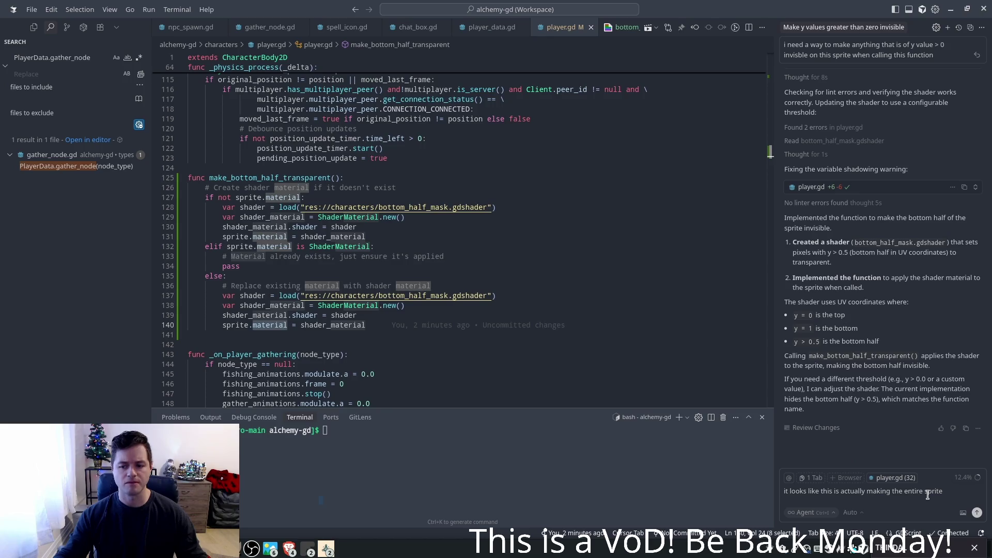
pyautogui.click(945, 494)
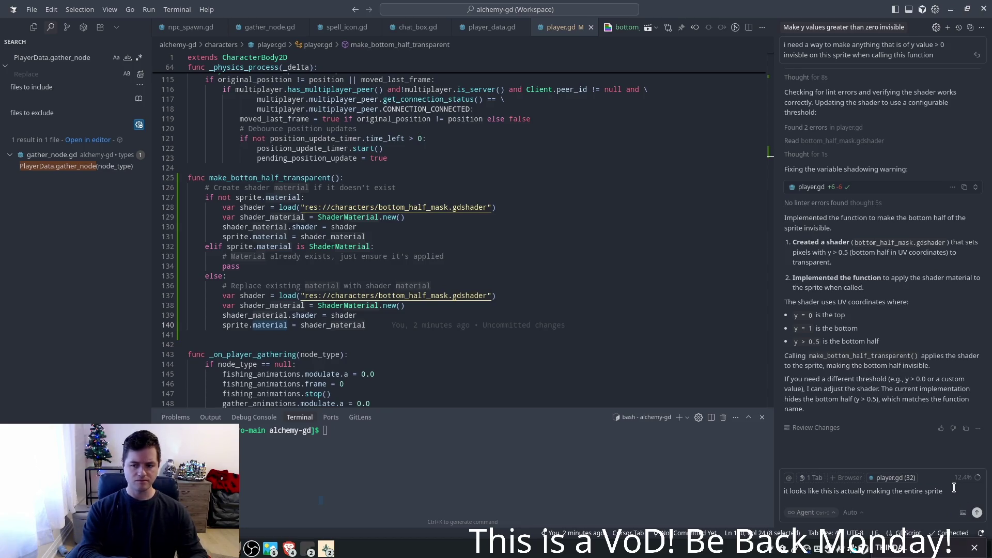
pyautogui.hotkey('ctrl', 'shift', 'Left')
pyautogui.hotkey('ctrl', 'shift', 'Left')
pyautogui.hotkey('ctrl', 'shift', 'Left')
# - Tell the Cursor agent the shader changes the whole sprite's alpha and fails for non-idle animations
pyautogui.write('actually changing the alpha')
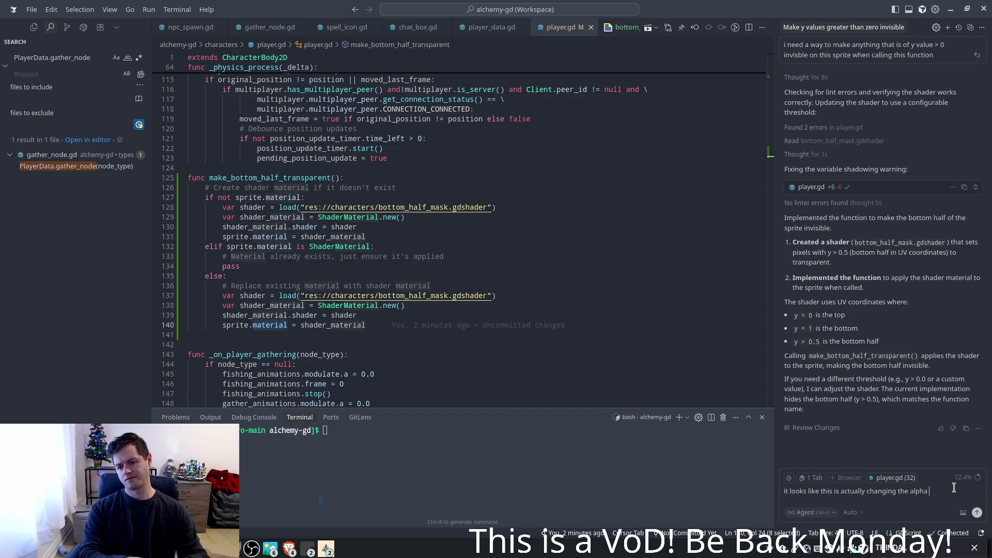
pyautogui.write(' of the entire sp')
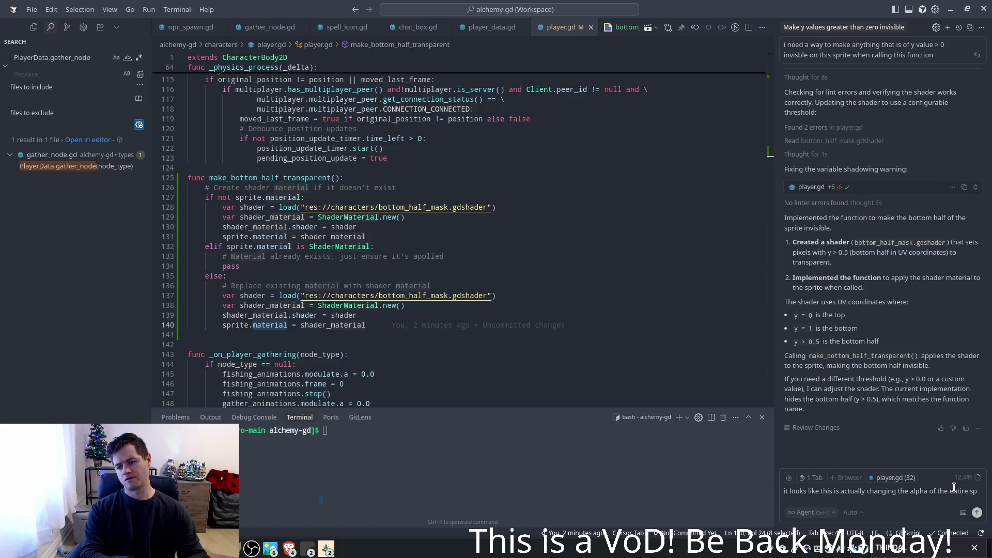
pyautogui.write('rite, not just half of it.')
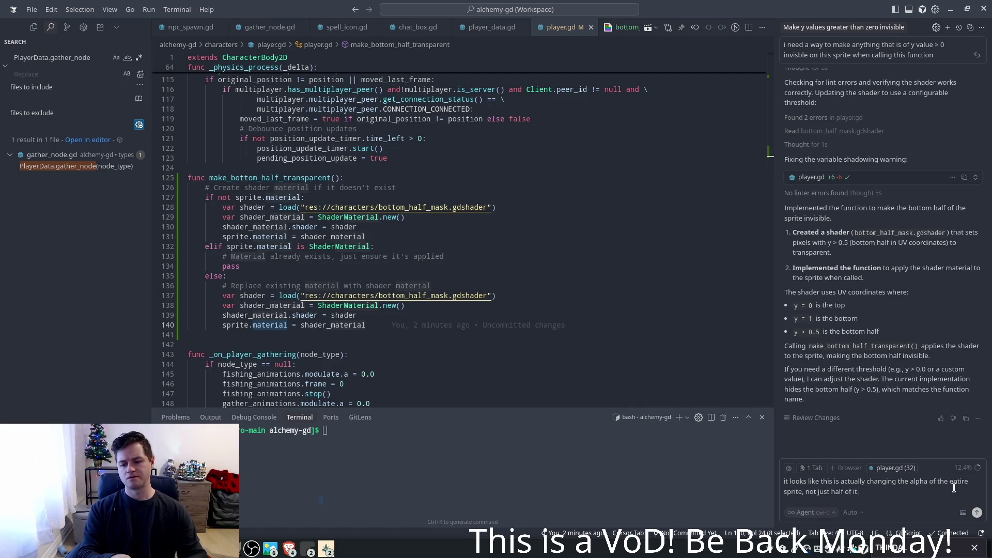
pyautogui.hotkey('shift', 'Return')
pyautogui.write('Also')
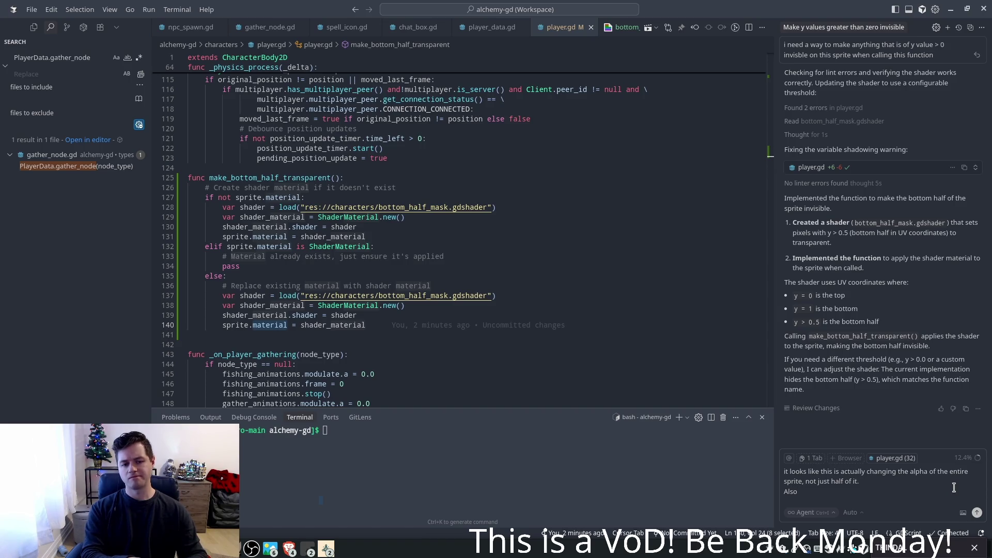
pyautogui.write(' ther')
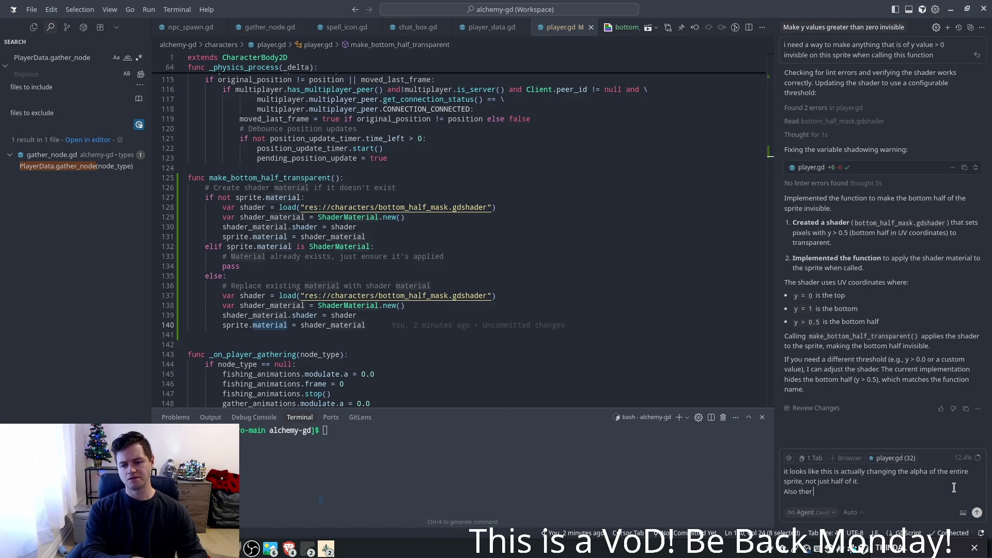
pyautogui.press('BackSpace')
pyautogui.write(' shader isn')
pyautogui.write("'t apply")
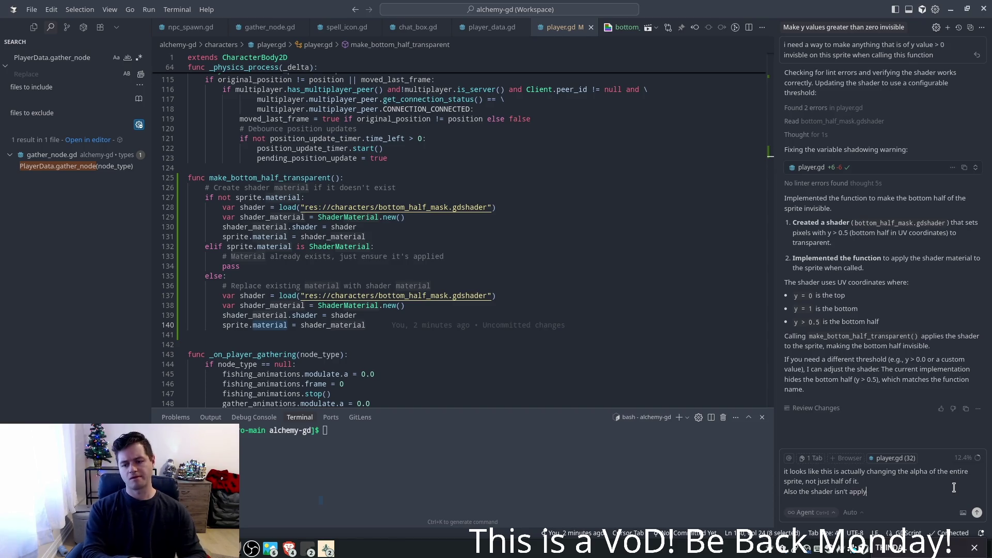
pyautogui.write('ing when animati')
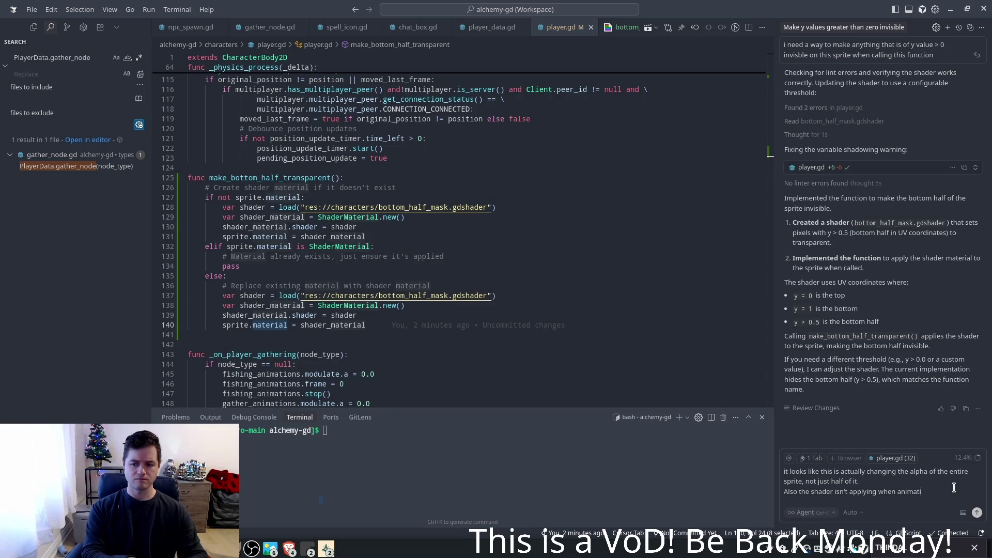
pyautogui.write('on other than ')
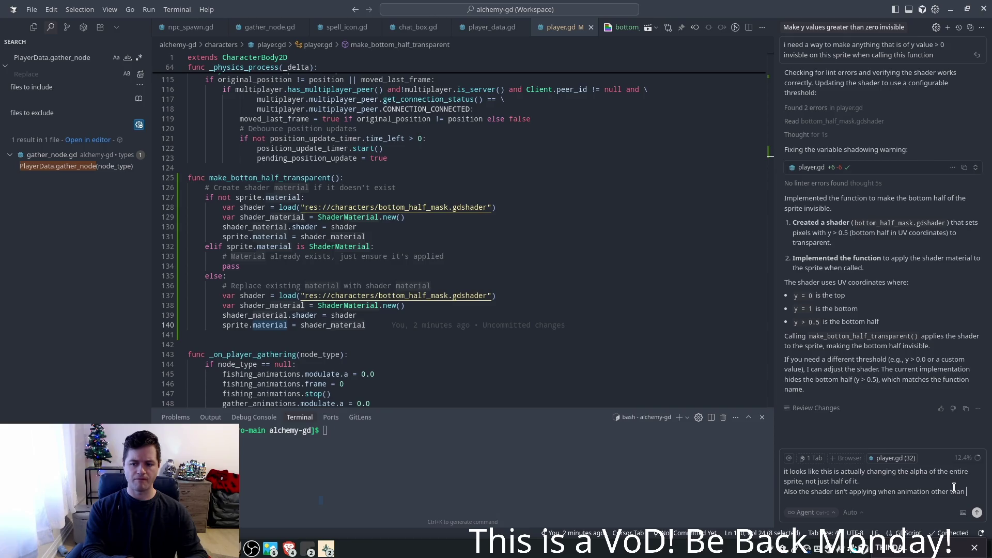
pyautogui.write('"idle" a')
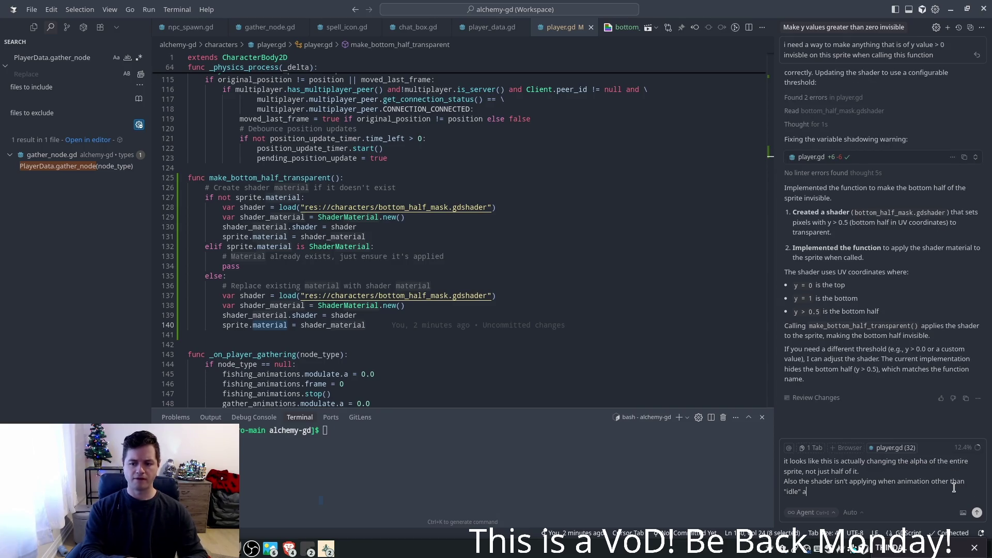
pyautogui.write('re playing')
pyautogui.press('Return')
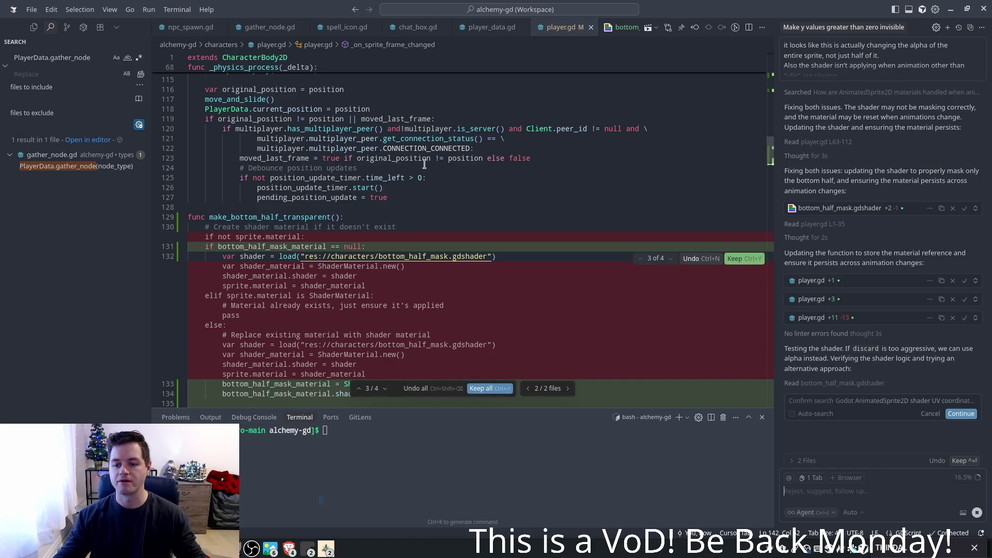
# - Allow the agent to run its web search while it drafts the shader and player.gd fixes
pyautogui.click(961, 414)
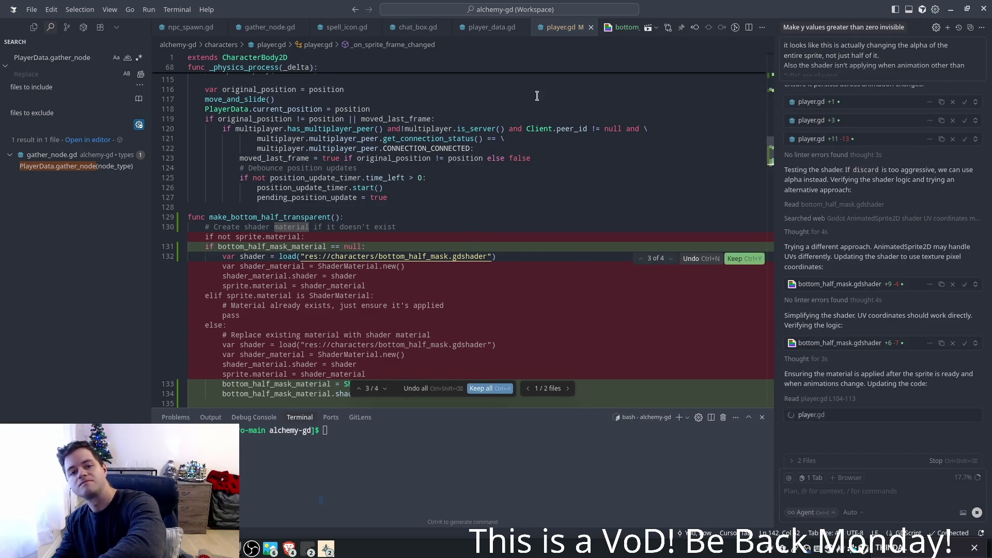
# - Accept all the agent's bottom_half_mask.gdshader changes and advance to player.gd's pending edits
pyautogui.click(621, 26)
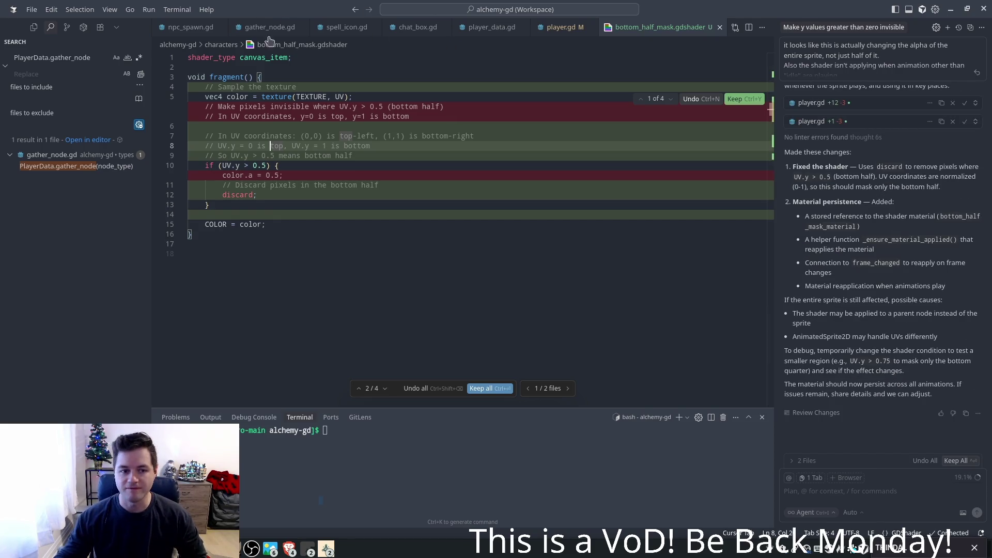
pyautogui.click(478, 391)
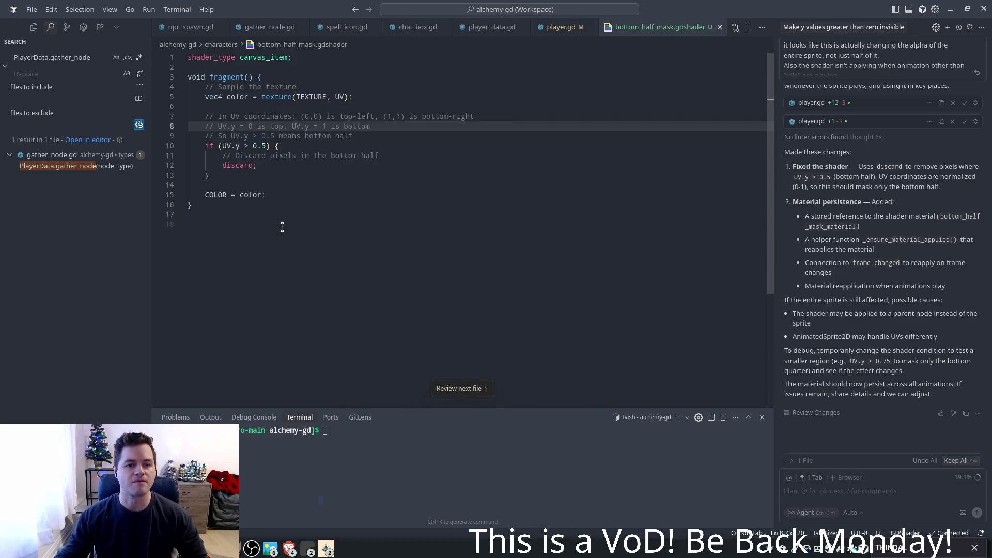
pyautogui.click(456, 390)
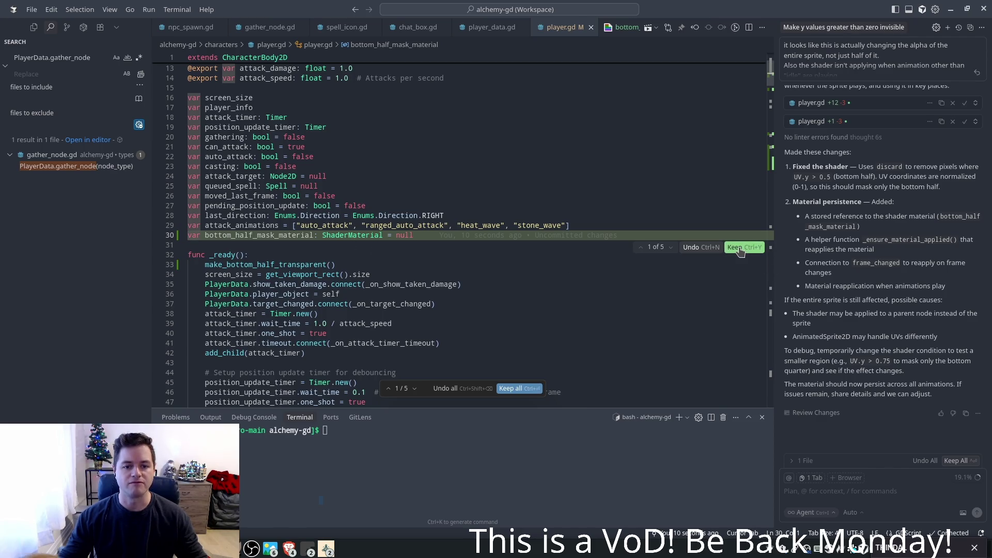
# - Accept player.gd's bottom_half_mask_material, frame_changed reapply and rewritten make_bottom_half_transparent edits, then return to Godot
pyautogui.click(740, 249)
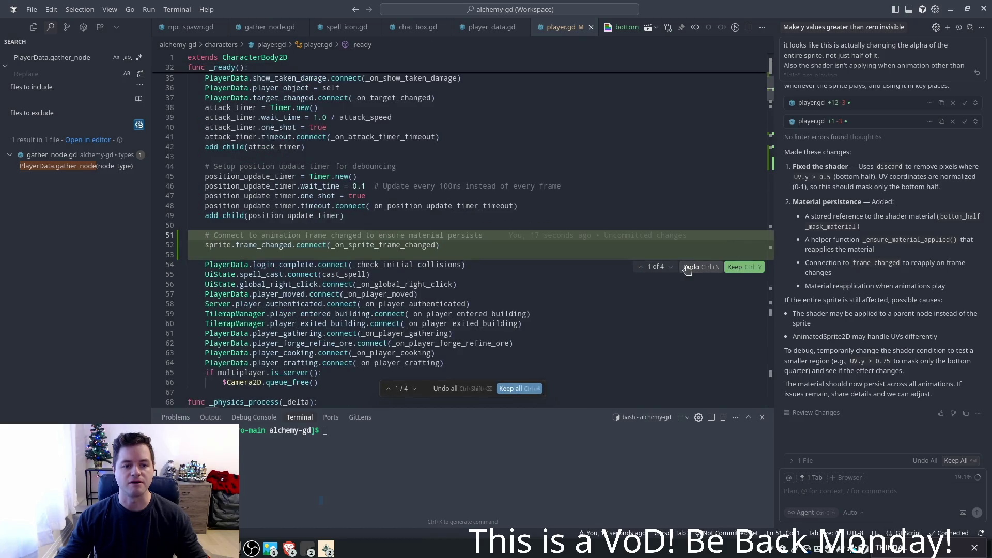
pyautogui.click(733, 267)
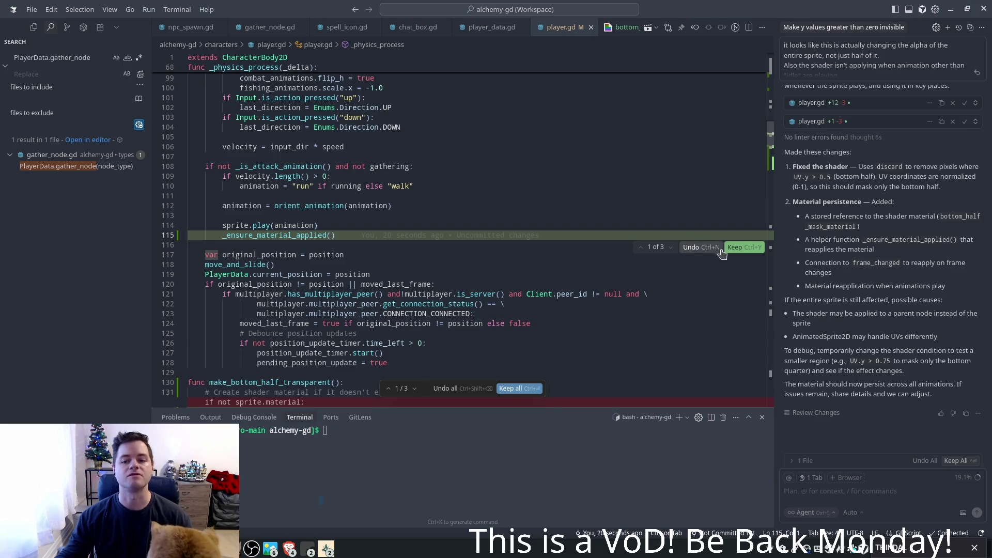
pyautogui.click(738, 249)
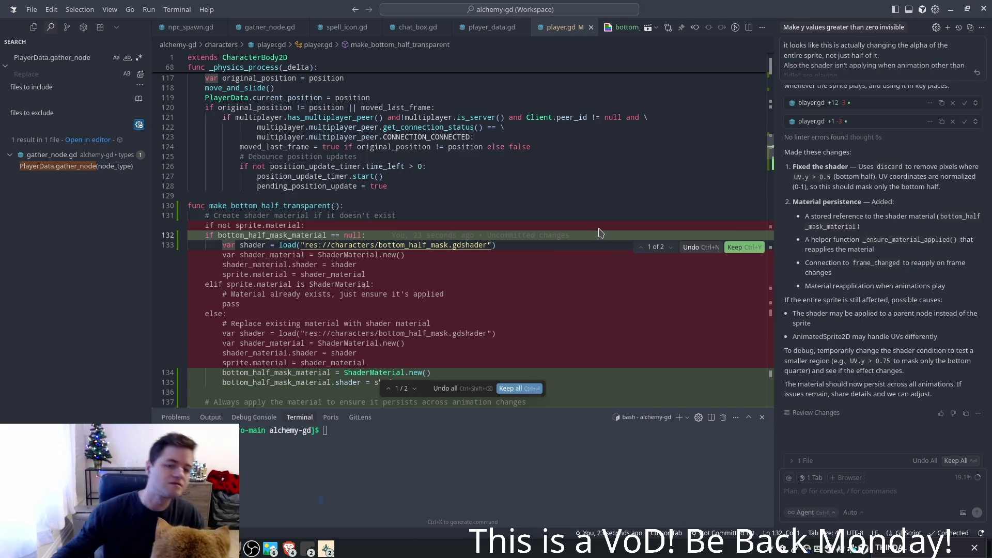
pyautogui.click(742, 249)
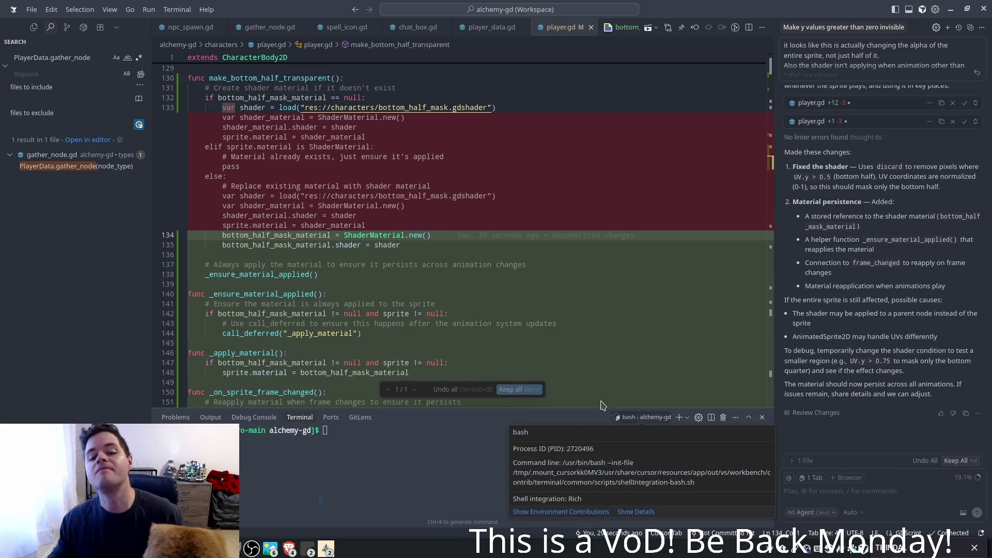
pyautogui.click(520, 389)
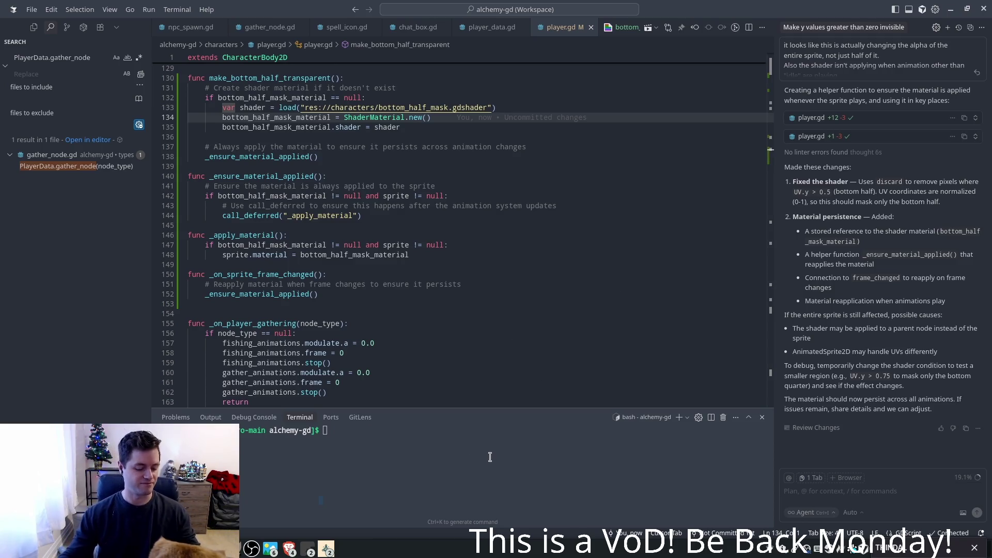
pyautogui.hotkey('alt', 'Tab')
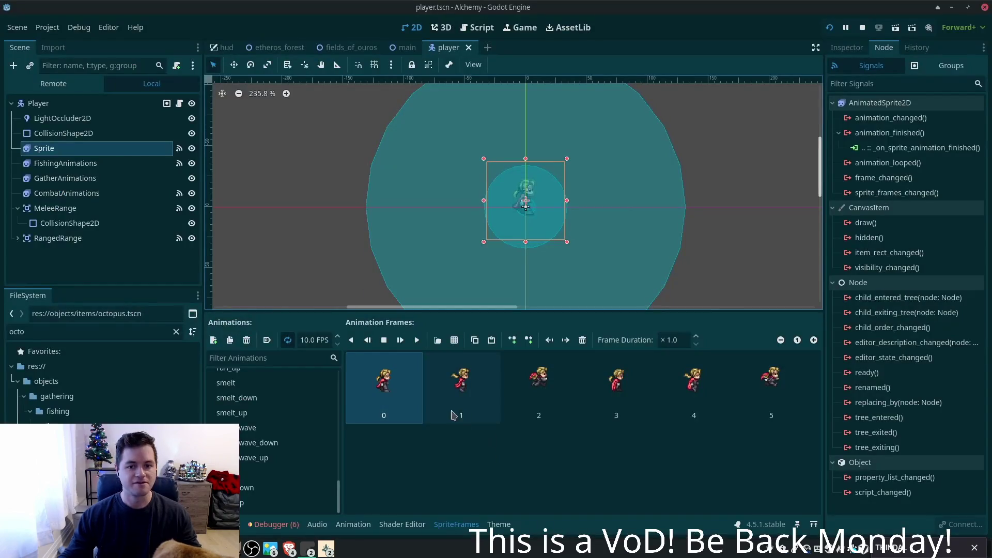
# - Run the game, walk the player up, left and down, and close the extra game instance
pyautogui.click(829, 28)
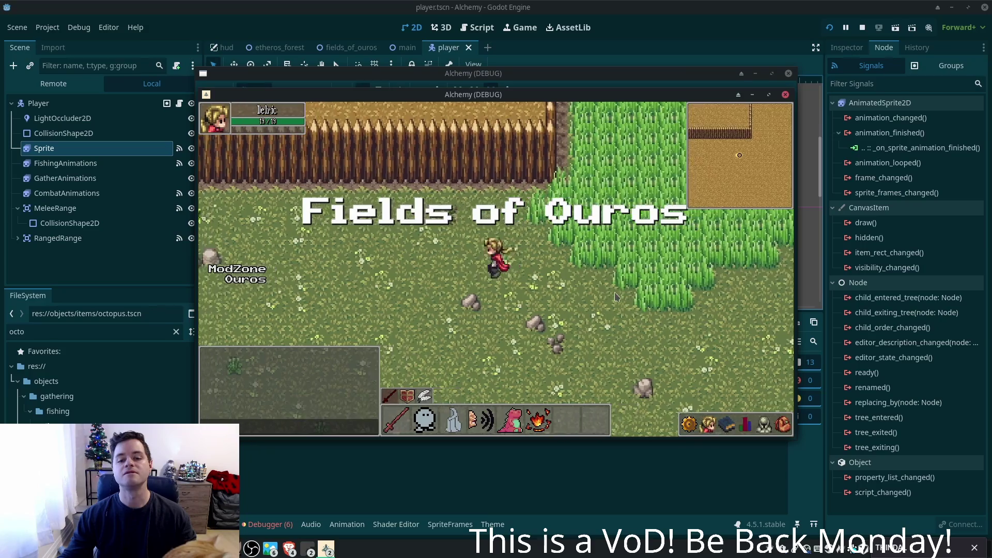
pyautogui.press('w')
pyautogui.press('a')
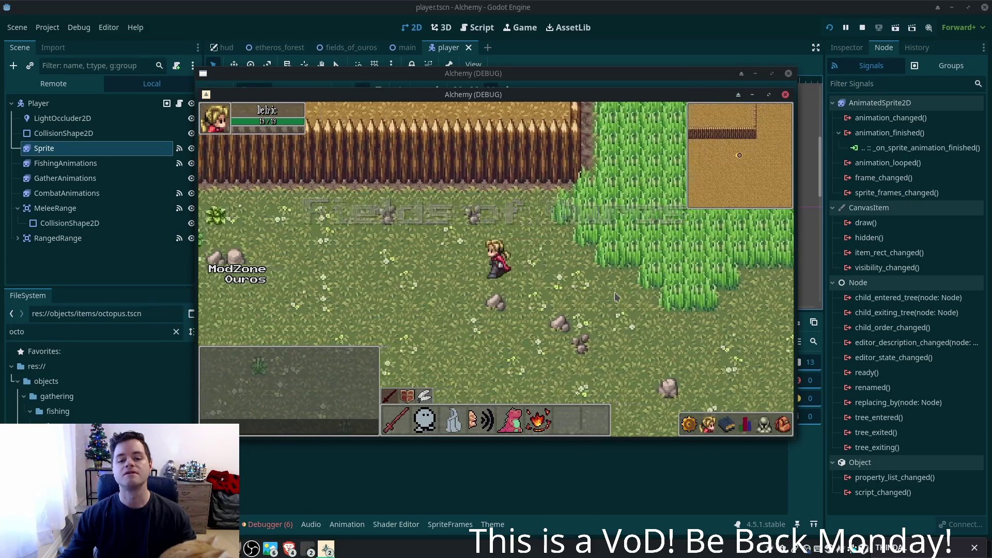
pyautogui.press('a')
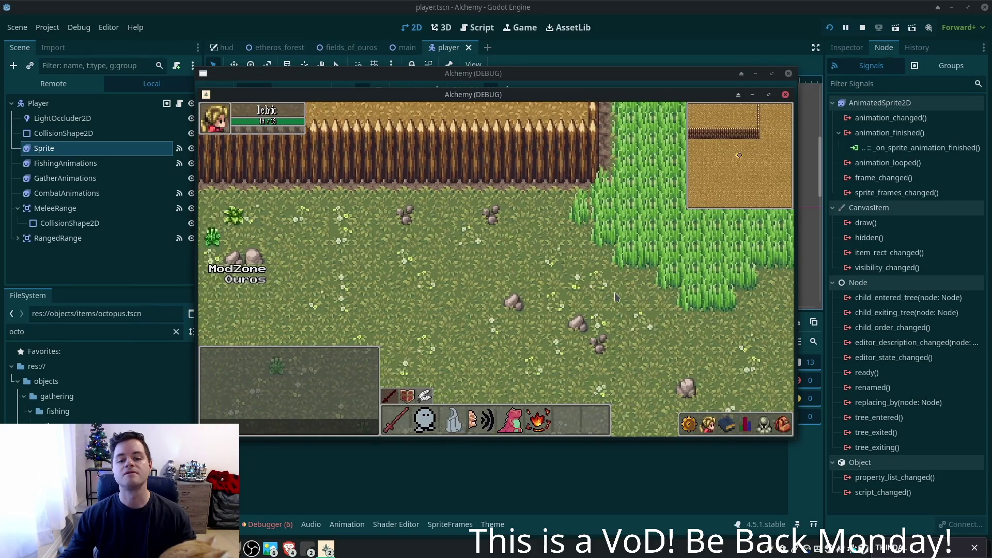
pyautogui.press('a')
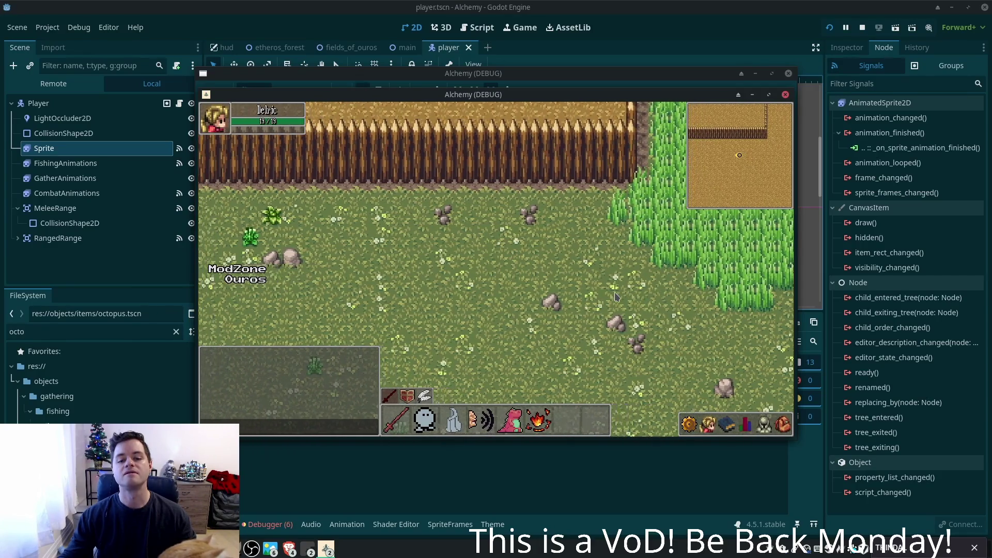
pyautogui.press('s')
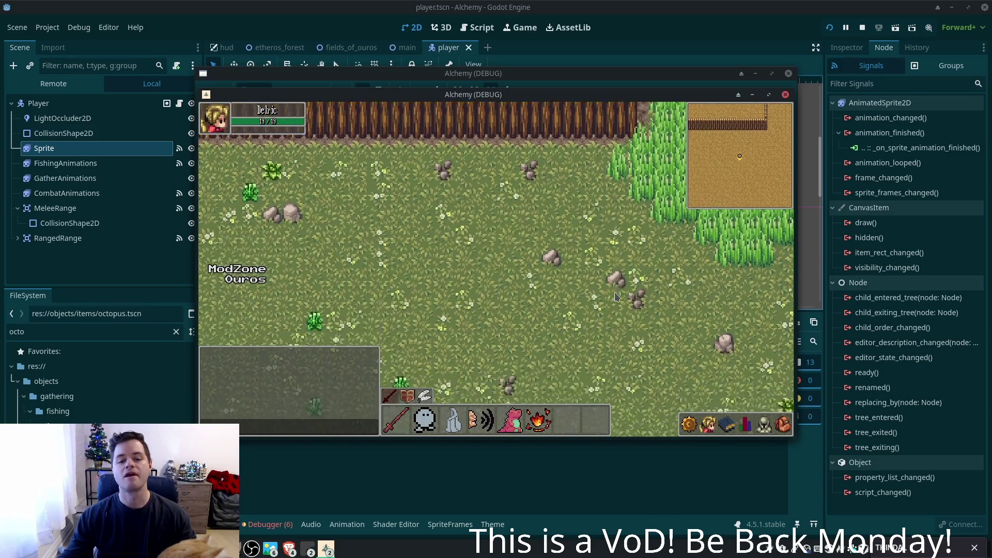
pyautogui.press('F8')
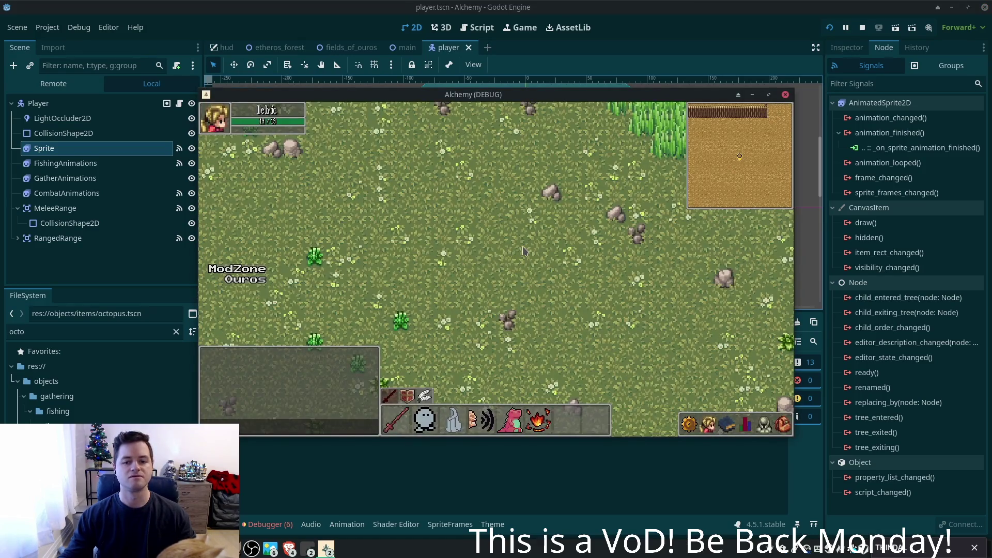
# - Walk the player north-west and west, cast hotbar ability 3, then head east
pyautogui.press('w')
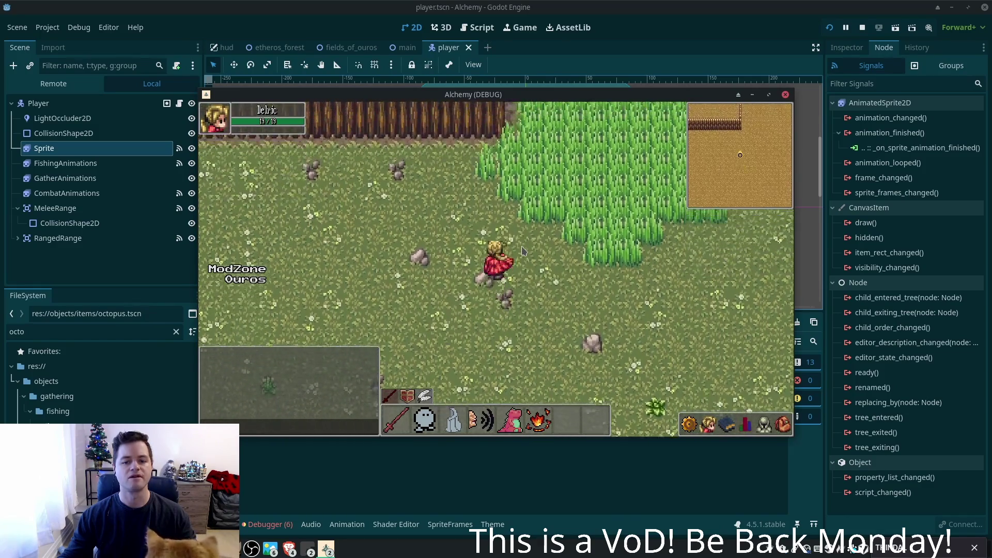
pyautogui.press('w')
pyautogui.press('a')
pyautogui.press('w')
pyautogui.press('a')
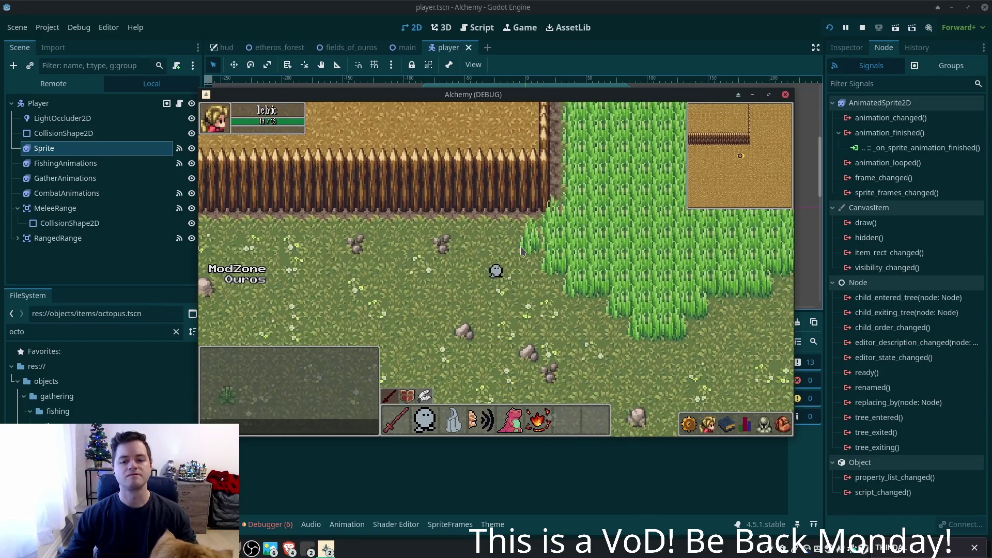
pyautogui.press('a')
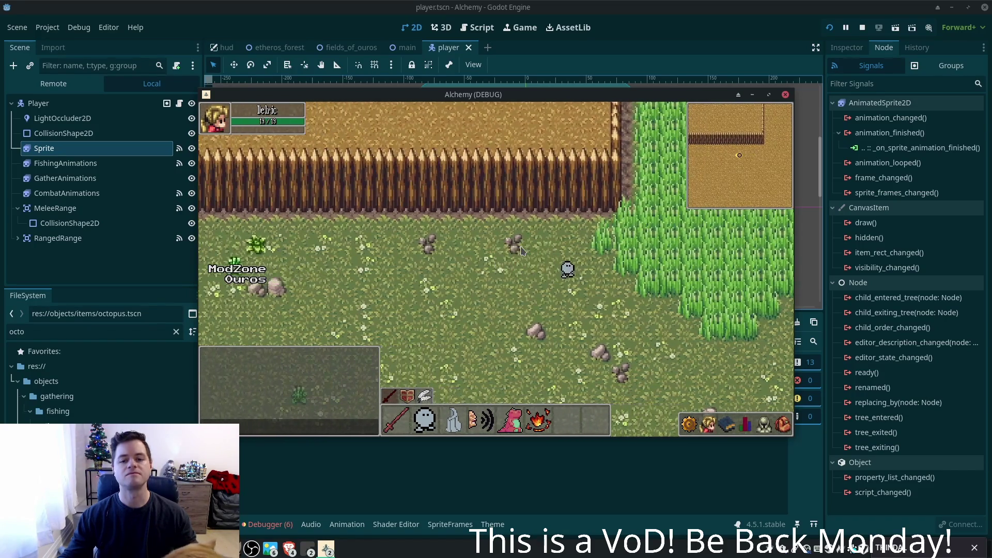
pyautogui.press('3')
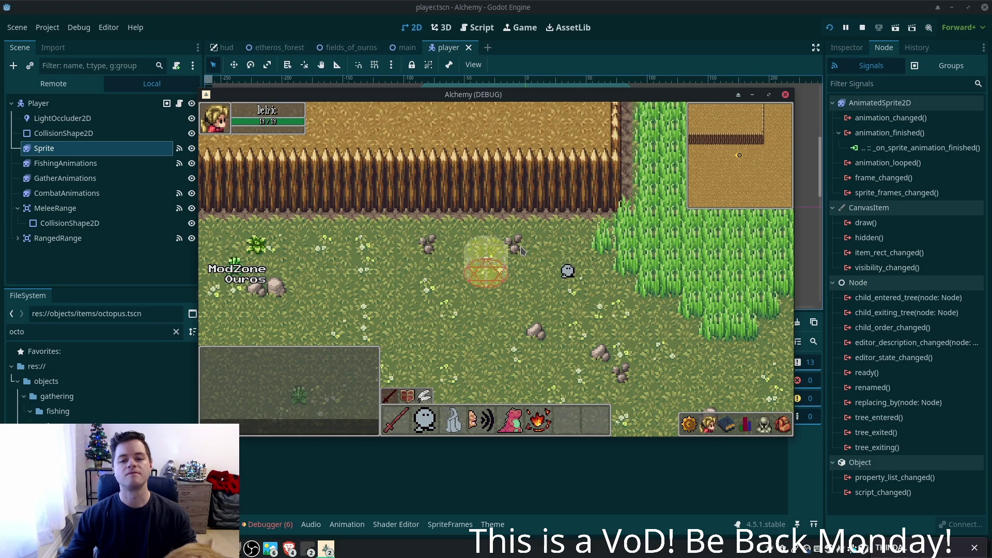
pyautogui.press('d')
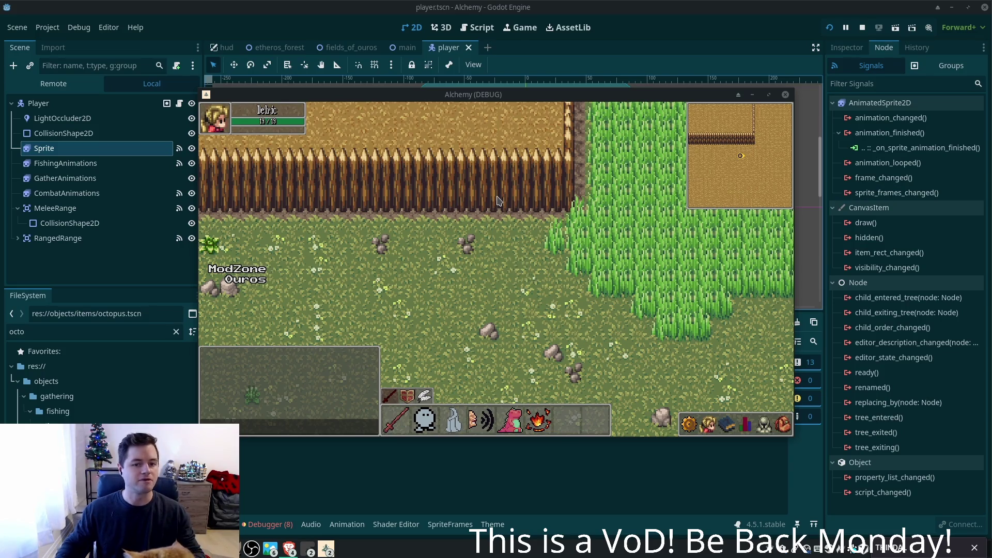
# - Walk the player along the fence and into the tall grass, then stop the test game
pyautogui.click(542, 274)
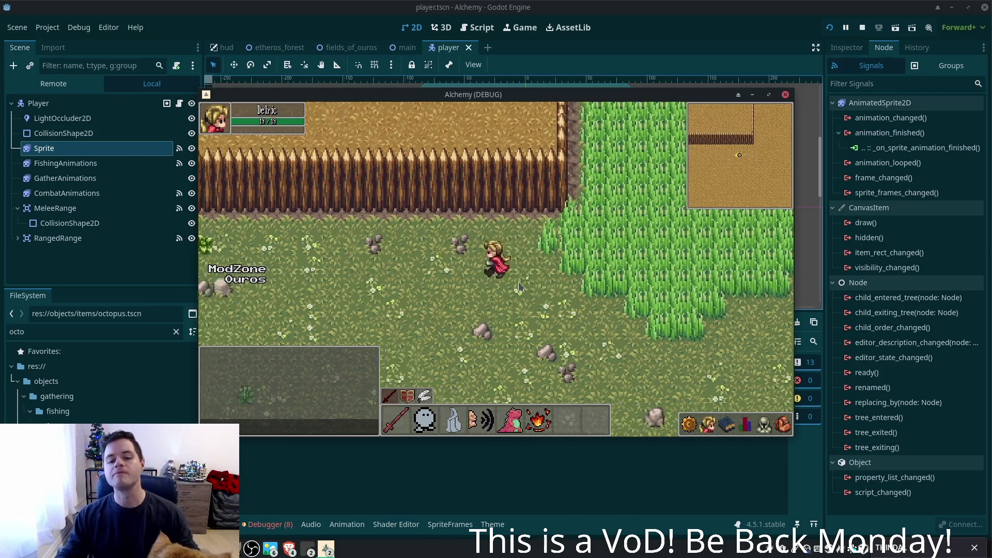
pyautogui.click(509, 293)
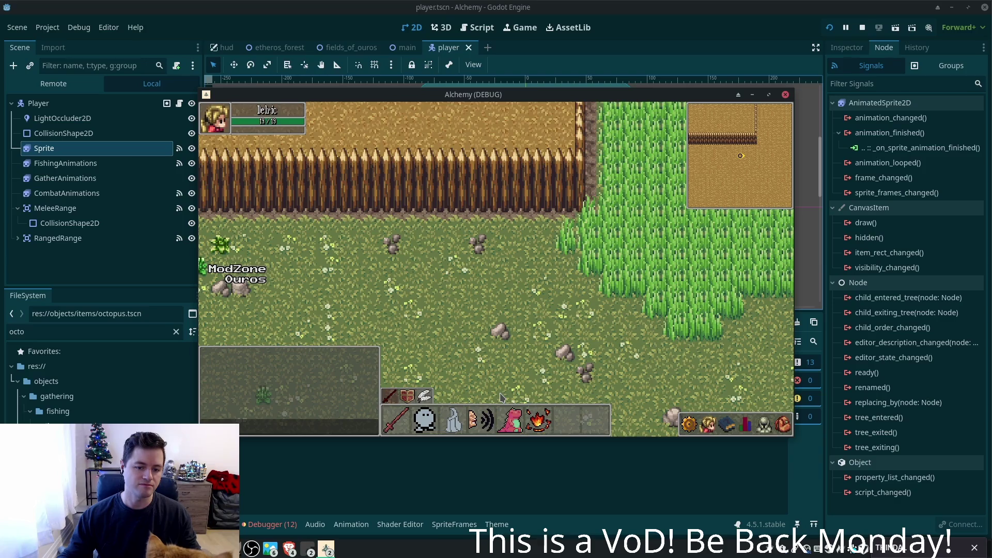
pyautogui.press('a')
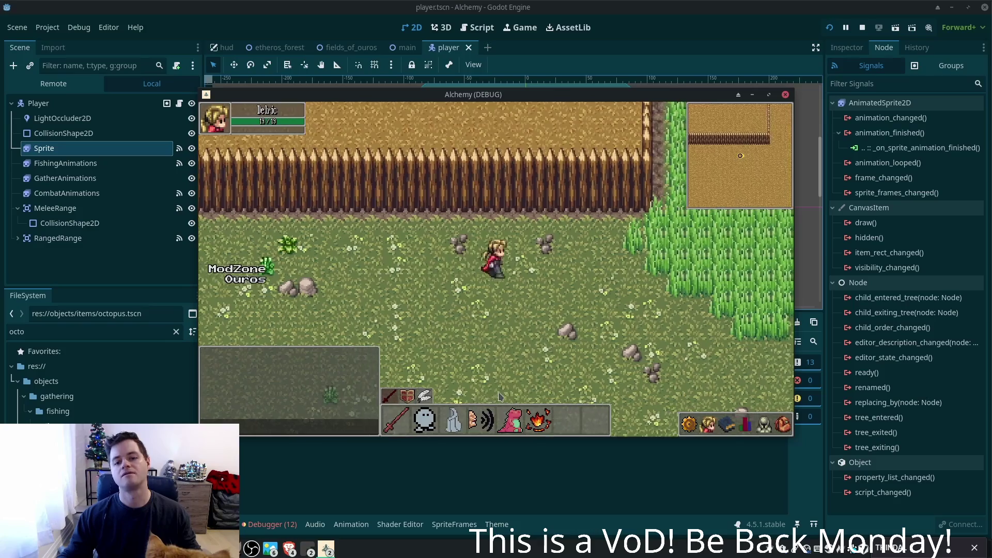
pyautogui.press('d')
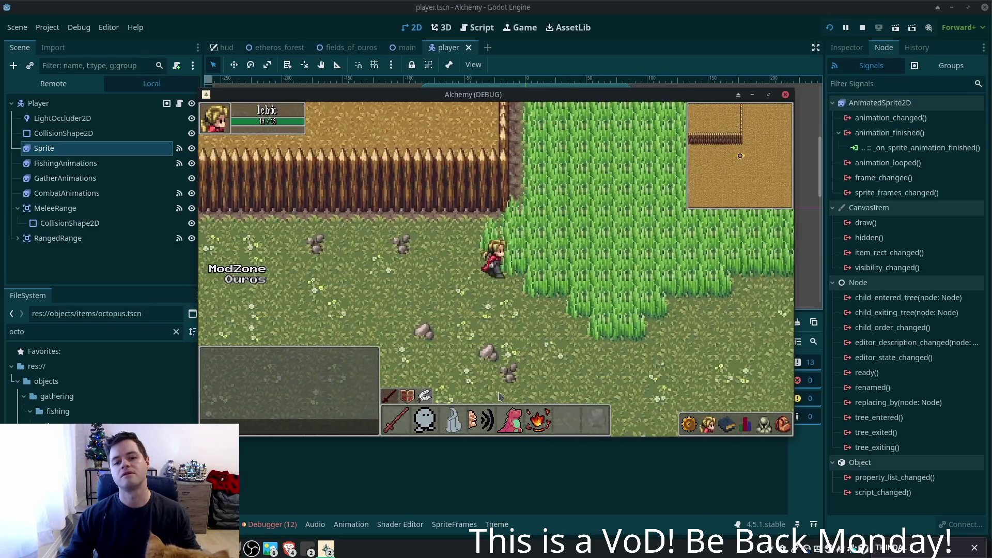
pyautogui.press('a')
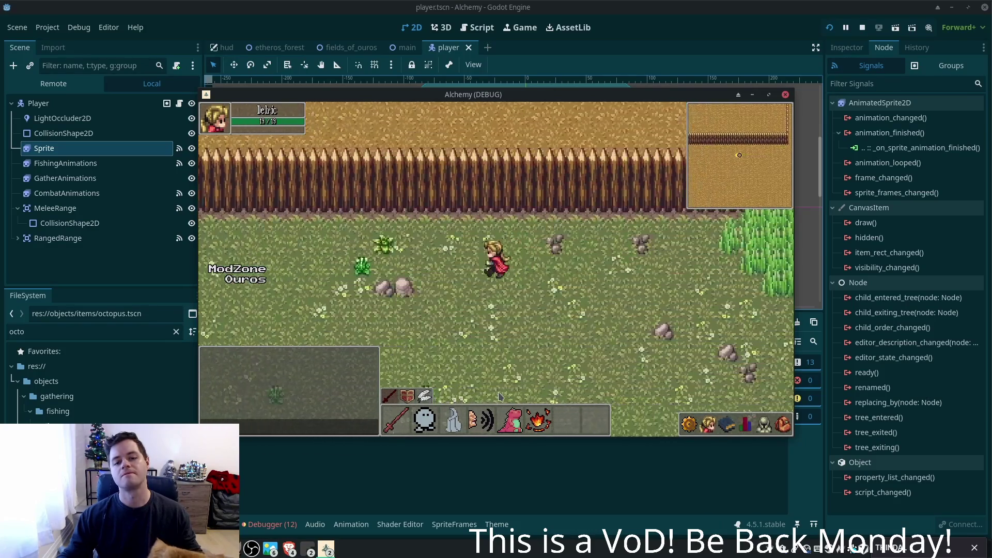
pyautogui.press('a')
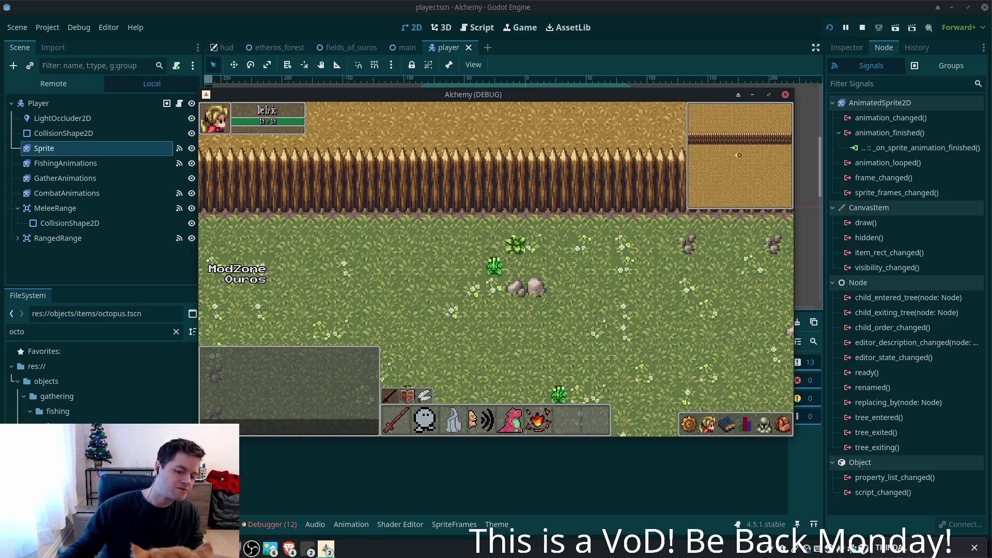
pyautogui.hotkey('alt', 'Tab')
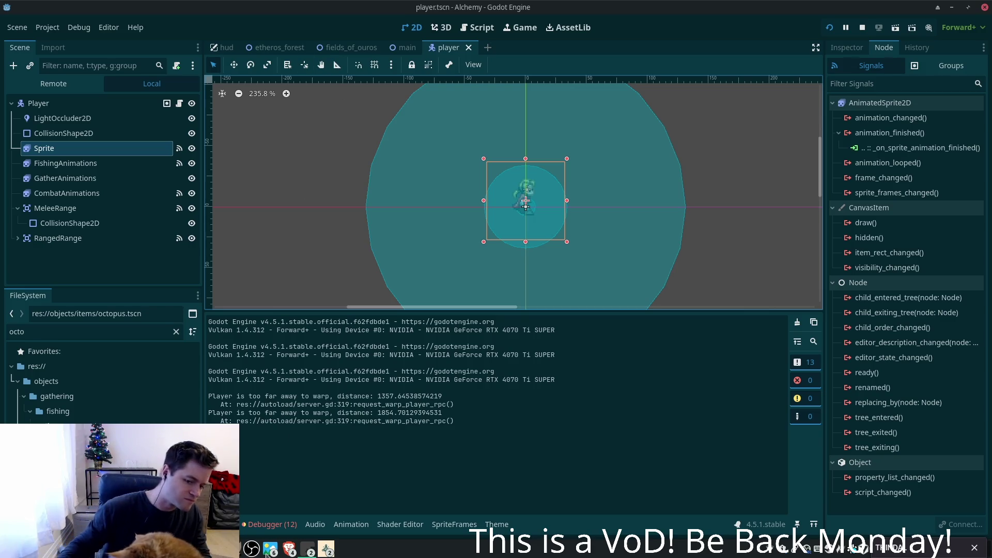
# - Bring up the PokemonCommunityGame popup, move it to the upper left, and glance at the missions panel
pyautogui.click(289, 549)
pyautogui.click(332, 497)
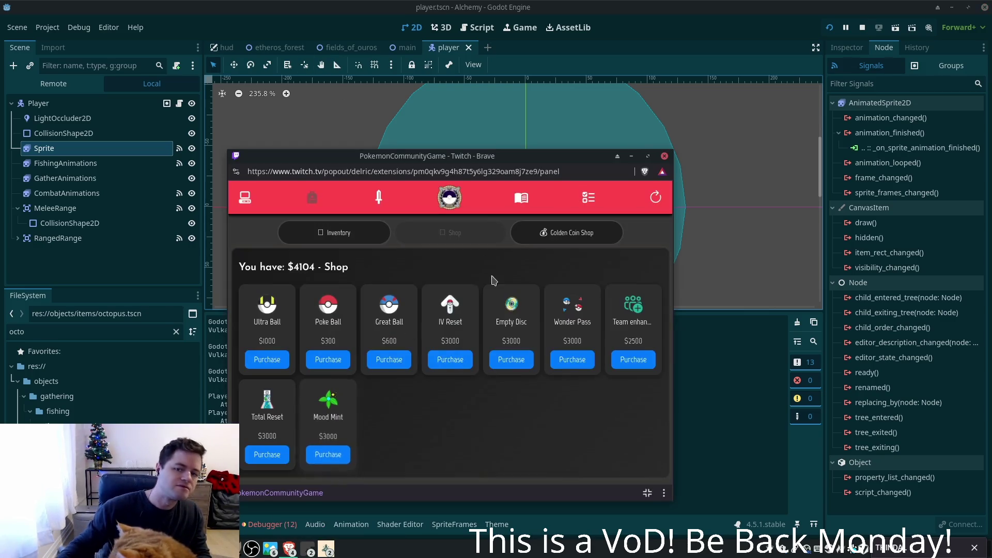
pyautogui.moveTo(401, 160); pyautogui.dragTo(222, 80)
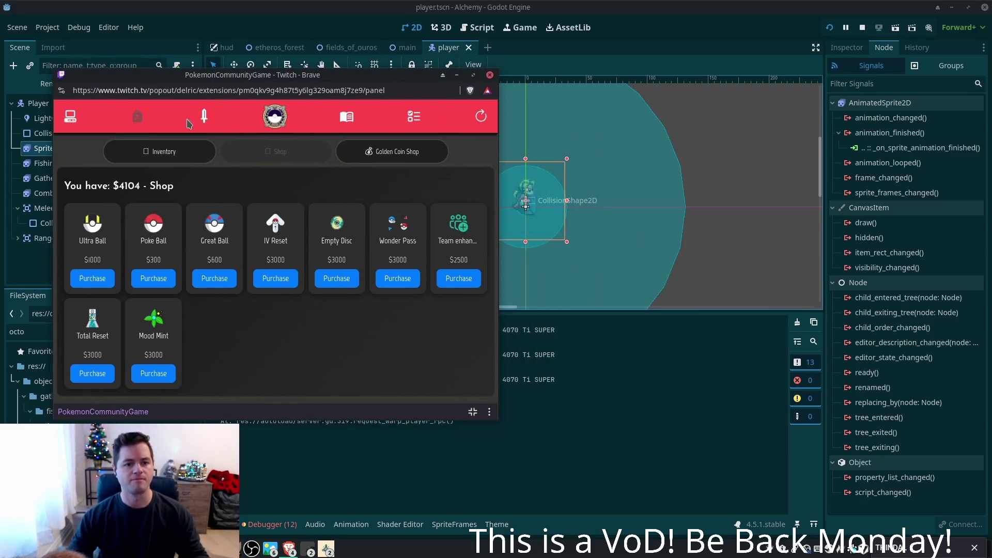
pyautogui.click(413, 116)
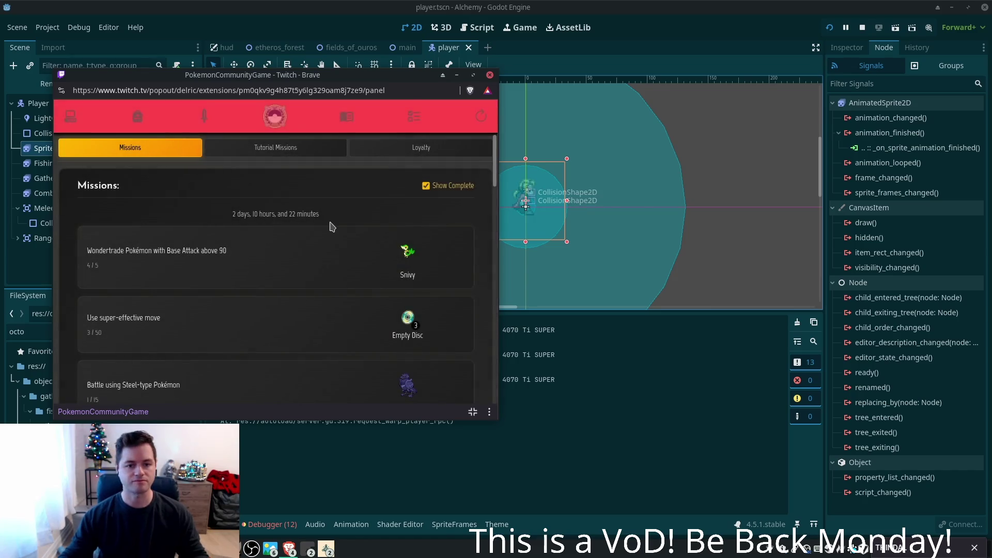
pyautogui.scroll(-5, 372, 234)
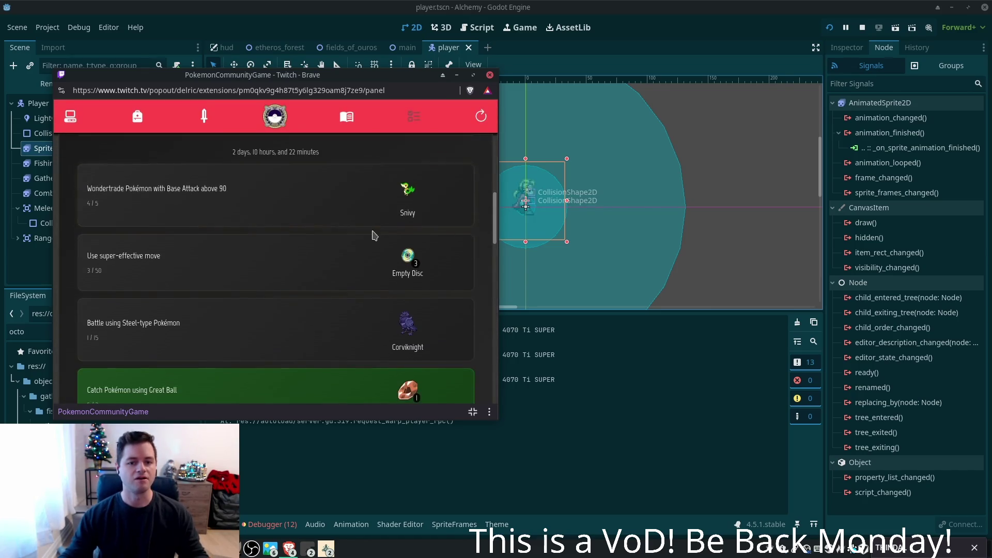
pyautogui.scroll(5, 371, 235)
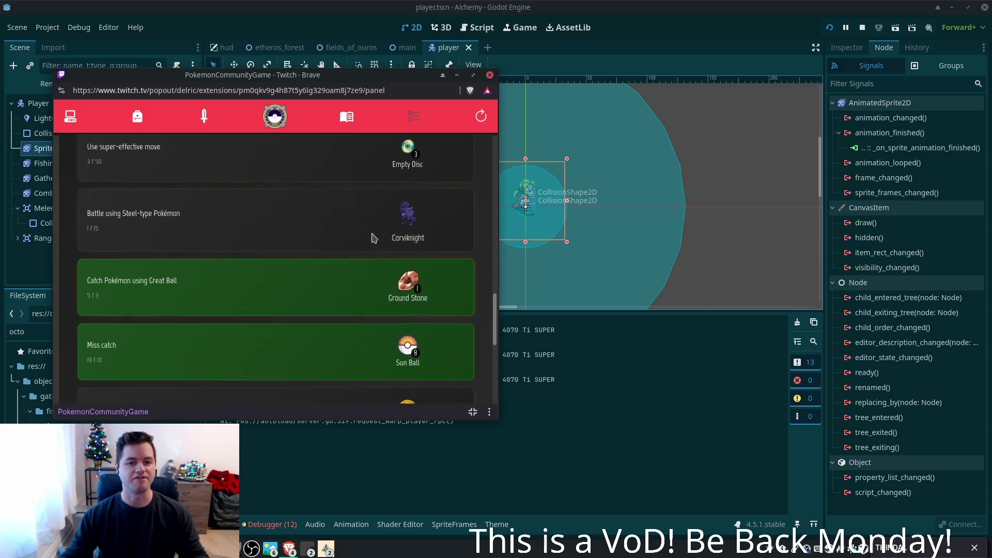
# - Show the owned Pokémon list and inspect Togepi's details
pyautogui.click(70, 118)
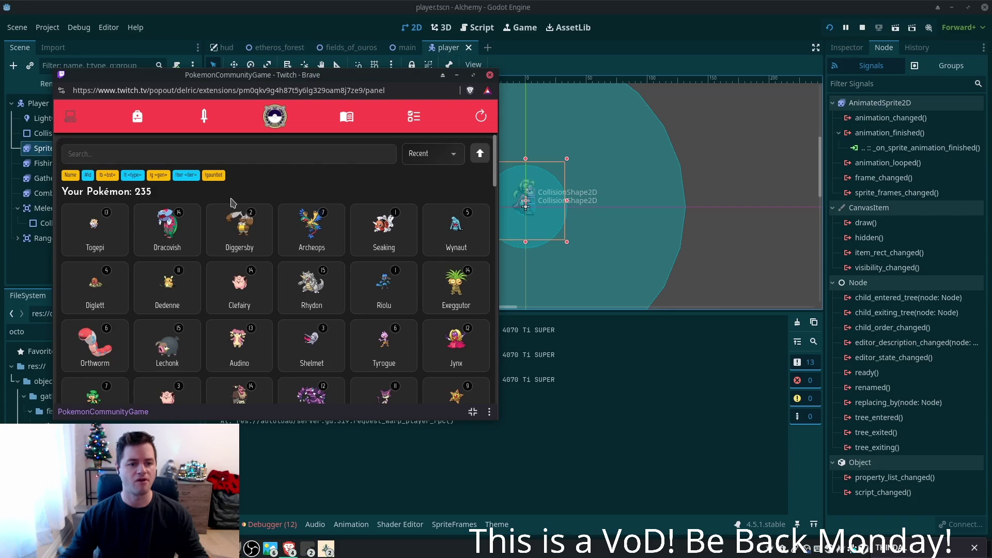
pyautogui.click(73, 229)
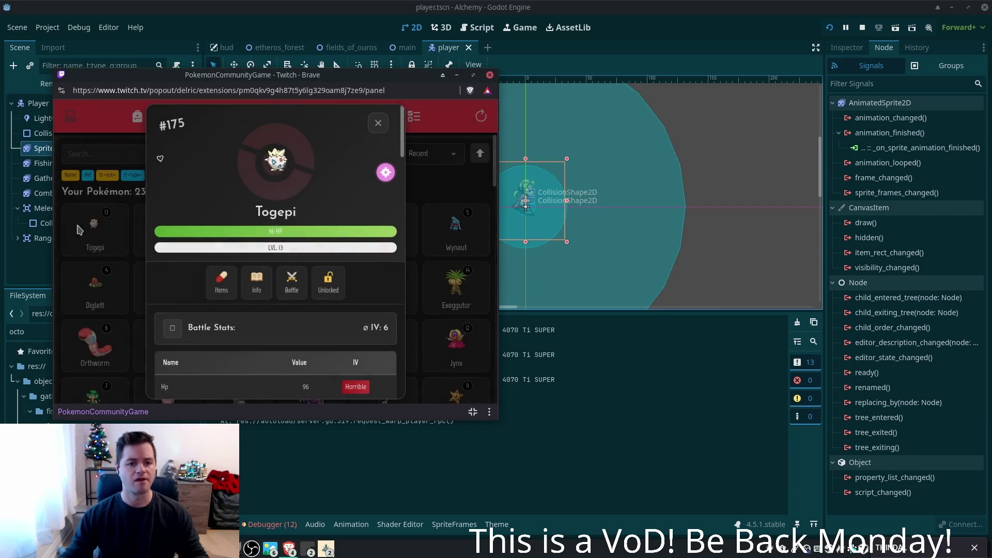
pyautogui.scroll(-3, 358, 274)
pyautogui.scroll(-1, 358, 274)
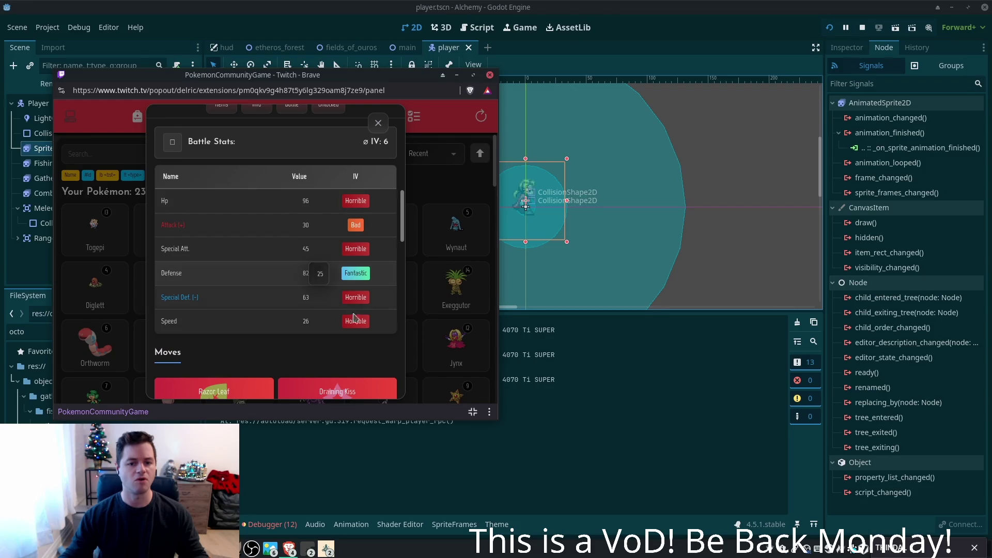
pyautogui.scroll(3, 350, 310)
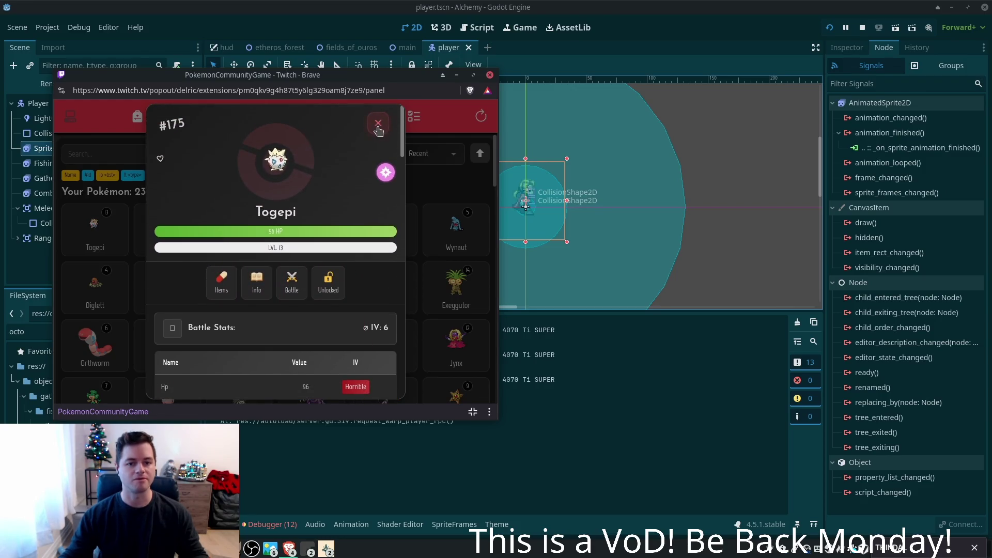
pyautogui.click(378, 124)
pyautogui.click(88, 227)
pyautogui.scroll(-1, 289, 252)
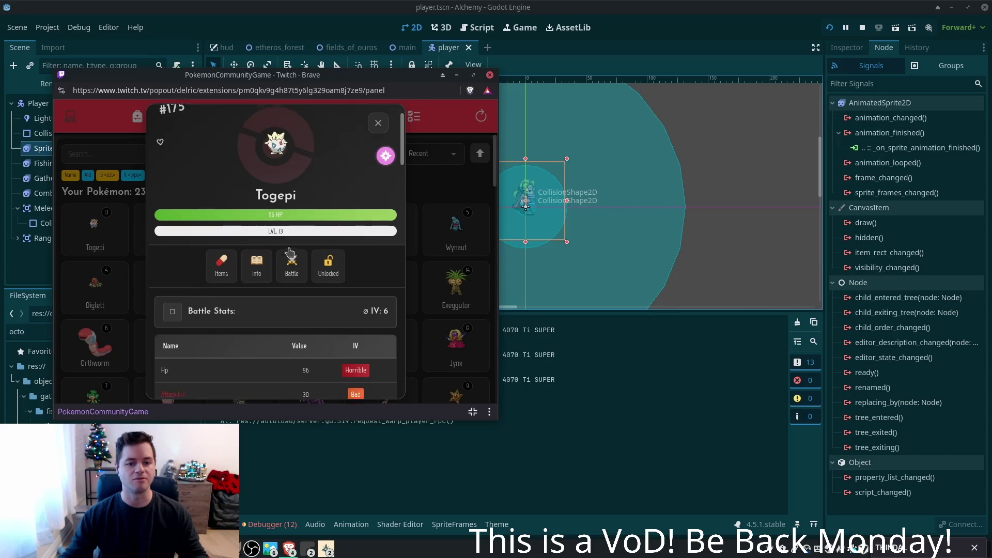
pyautogui.scroll(-1, 289, 251)
pyautogui.click(378, 124)
# - Sort the collection by ID and check the level 15 Goldeen and Porygon
pyautogui.click(431, 154)
pyautogui.click(427, 195)
pyautogui.scroll(-1, 416, 238)
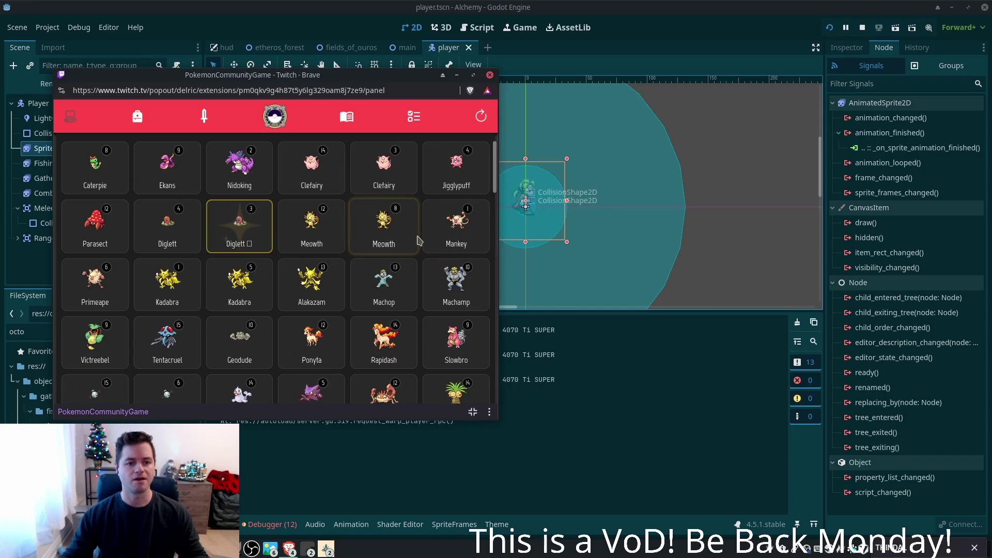
pyautogui.scroll(-4, 322, 230)
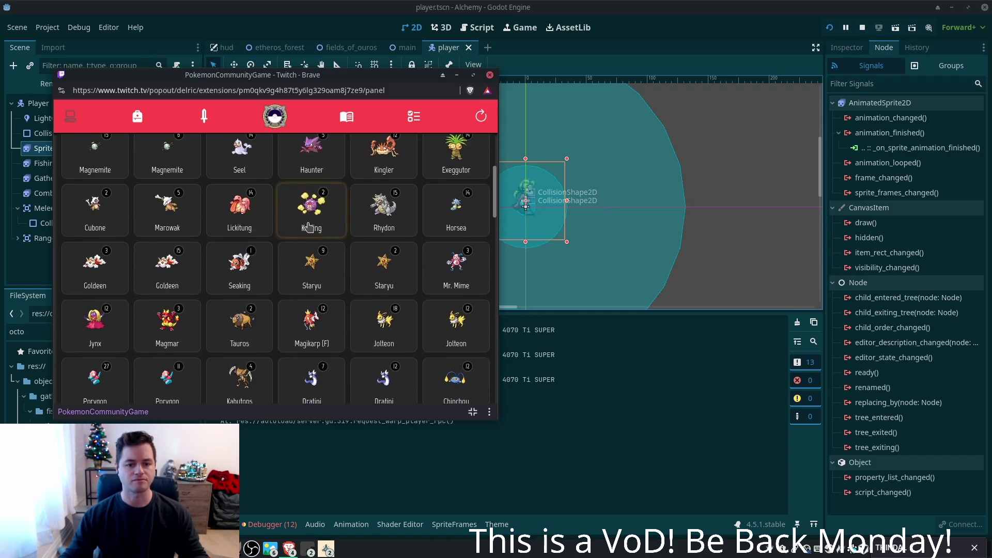
pyautogui.click(161, 268)
pyautogui.scroll(-2, 260, 286)
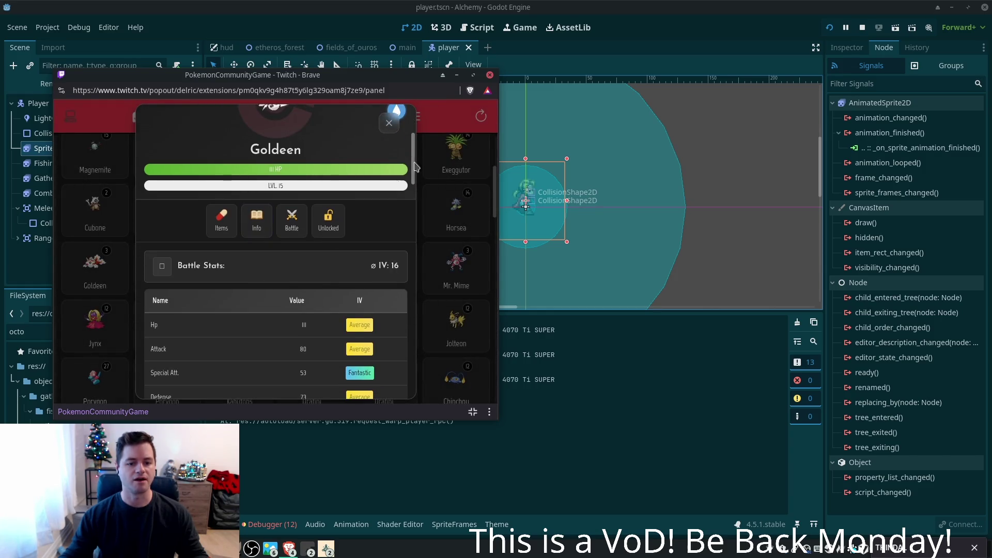
pyautogui.click(394, 132)
pyautogui.scroll(-2, 345, 277)
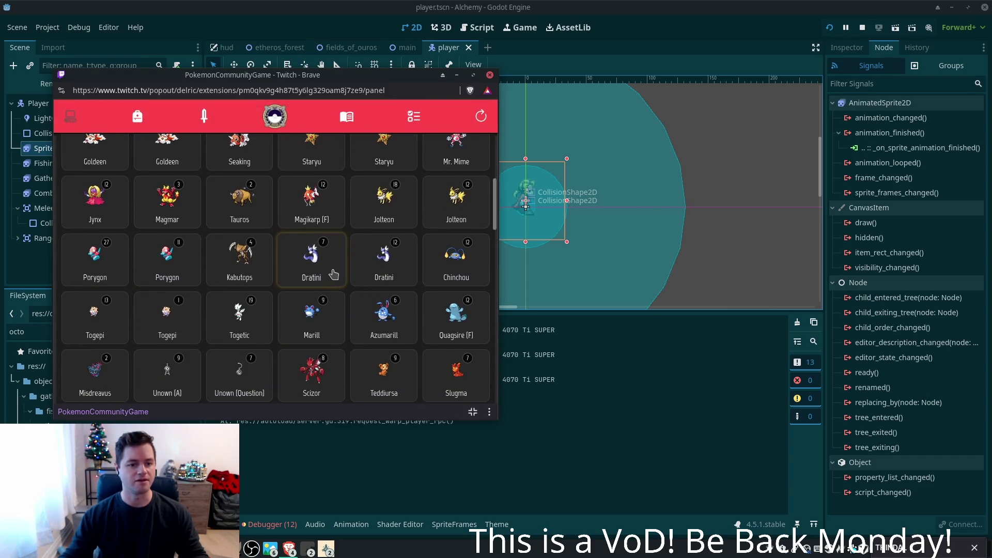
pyautogui.click(171, 261)
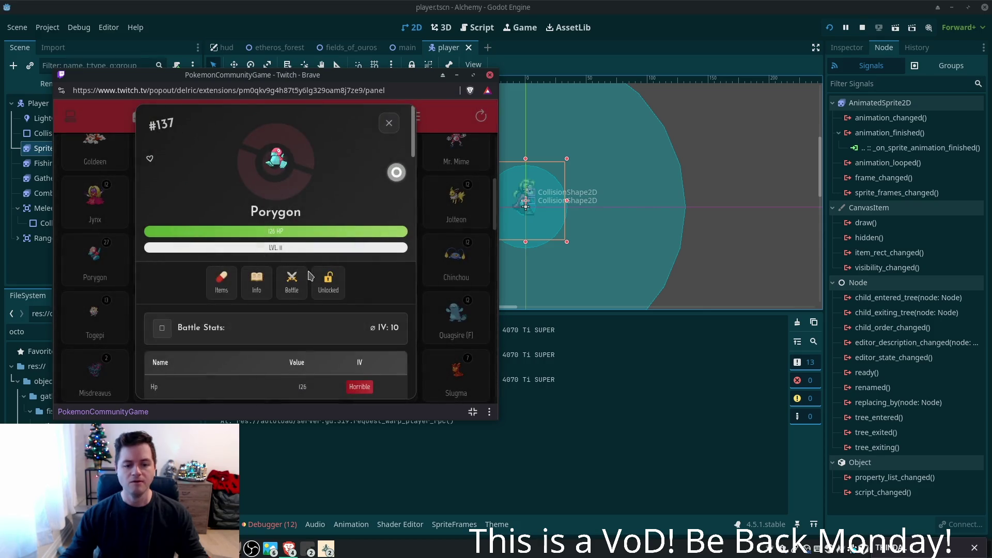
pyautogui.scroll(-1, 309, 277)
pyautogui.click(388, 122)
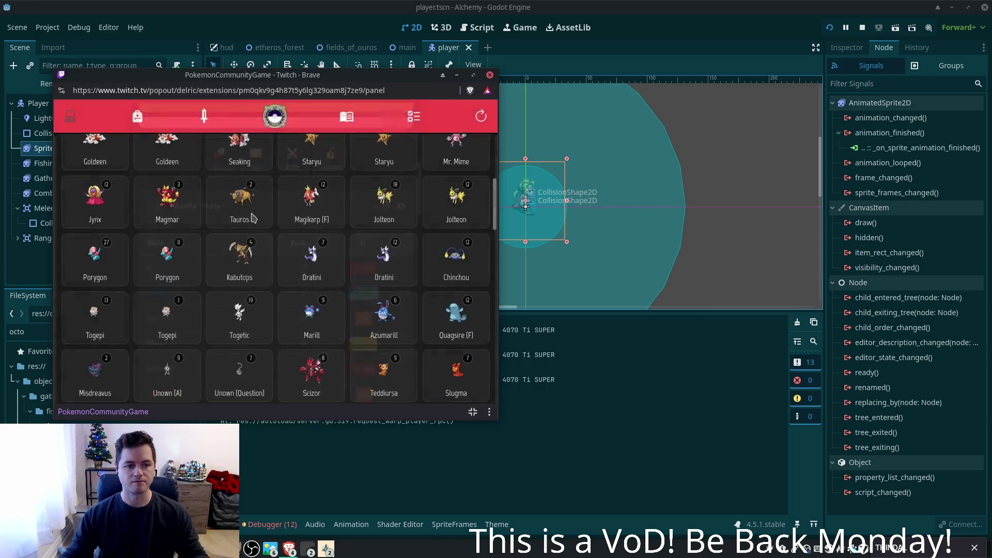
# - Check Swablu and both Absol, the level 2 and the level 18
pyautogui.scroll(-2, 271, 266)
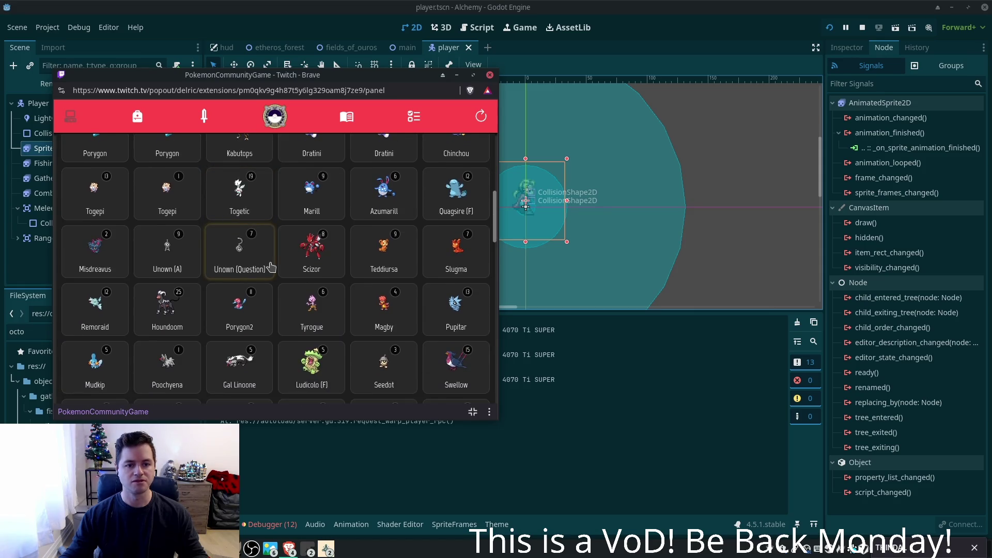
pyautogui.scroll(-3, 271, 266)
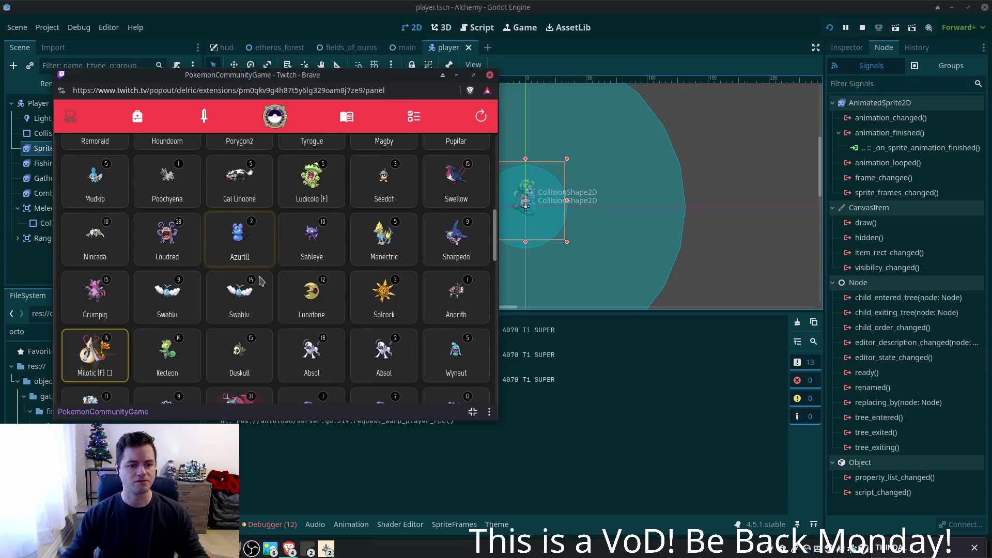
pyautogui.click(249, 296)
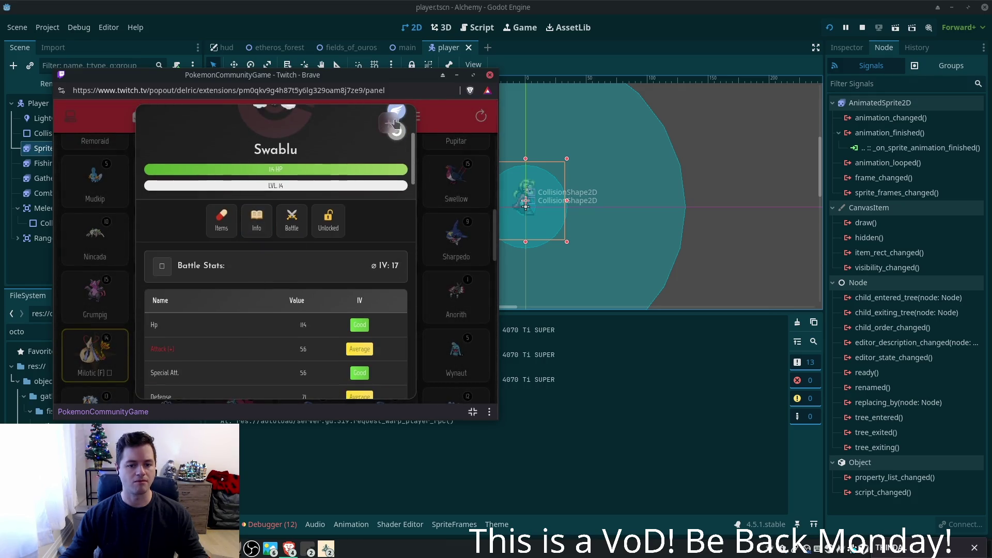
pyautogui.click(394, 124)
pyautogui.scroll(-1, 283, 237)
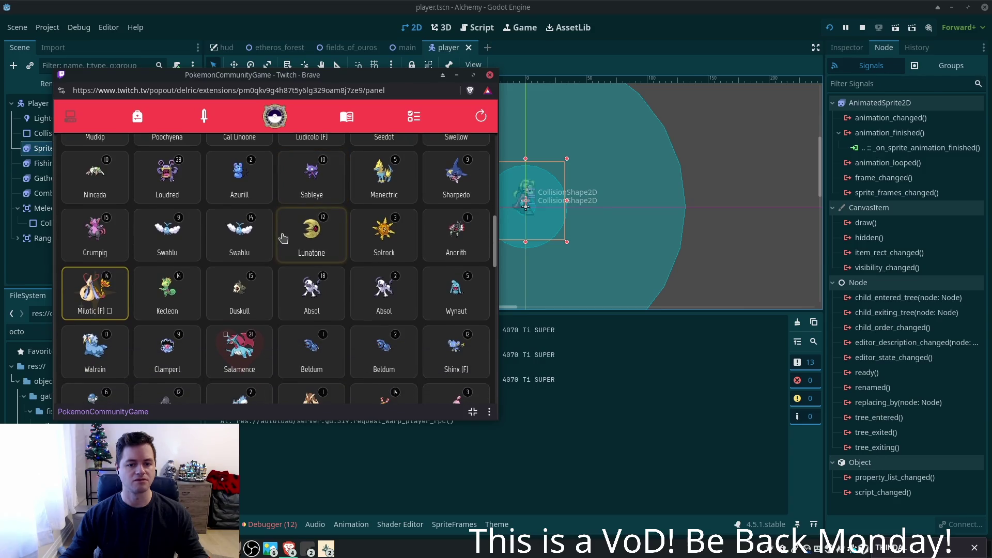
pyautogui.click(359, 297)
pyautogui.scroll(-1, 355, 296)
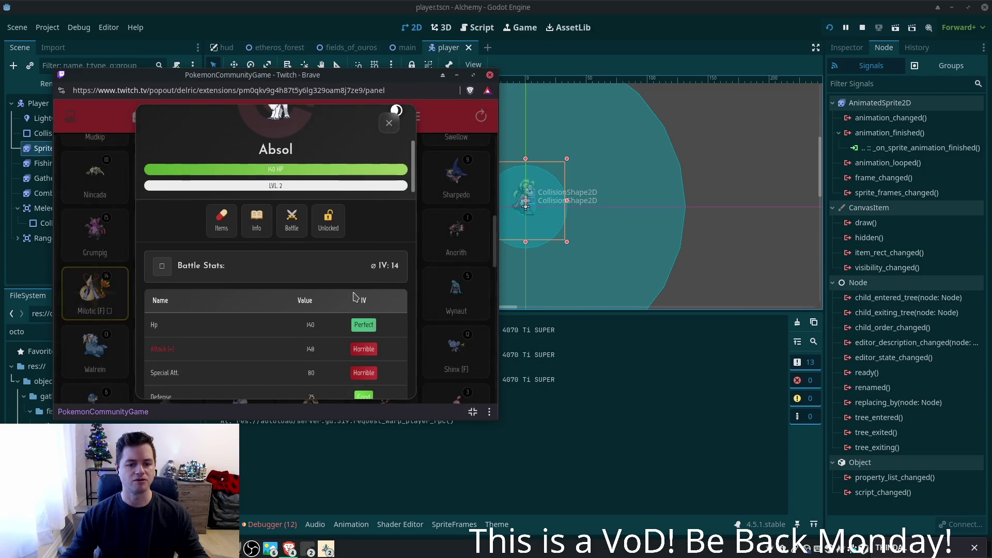
pyautogui.click(388, 124)
pyautogui.click(333, 303)
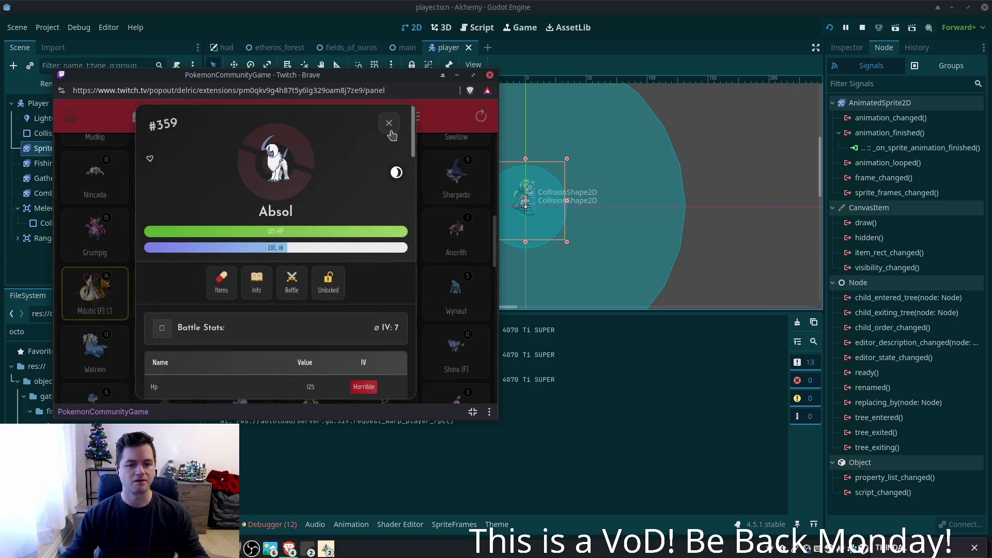
pyautogui.scroll(-5, 388, 136)
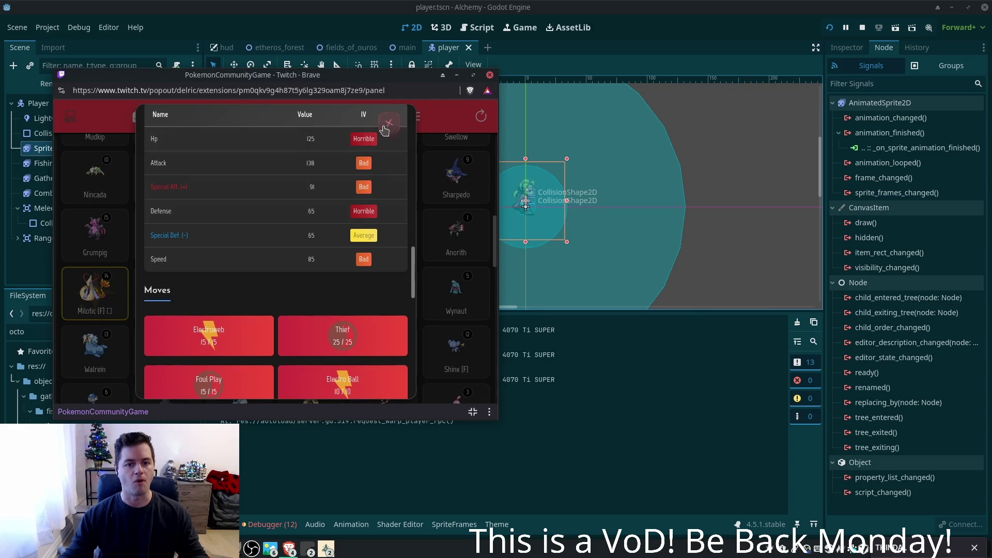
pyautogui.click(385, 126)
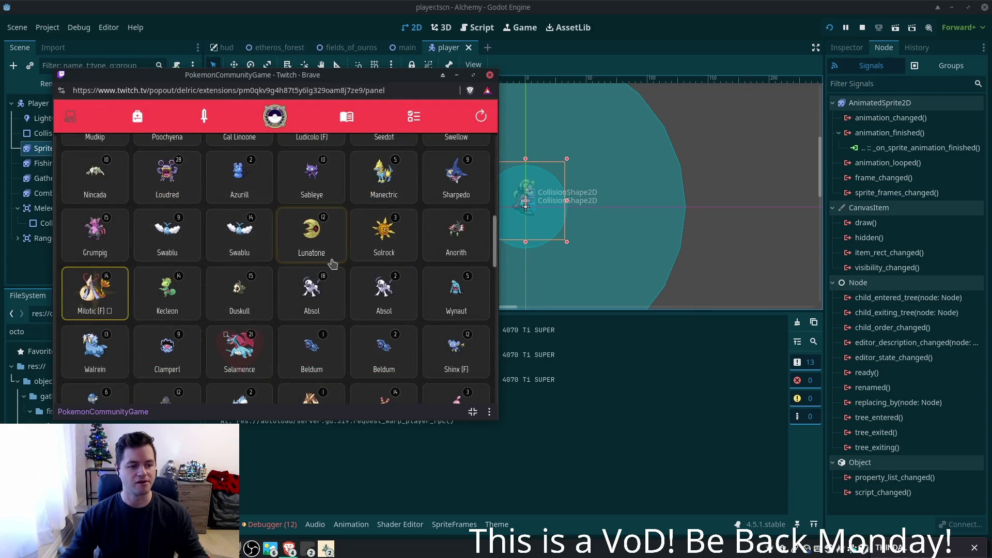
# - Scroll further to check the second Pansage and the level 26 His Zoroark
pyautogui.scroll(-1, 332, 264)
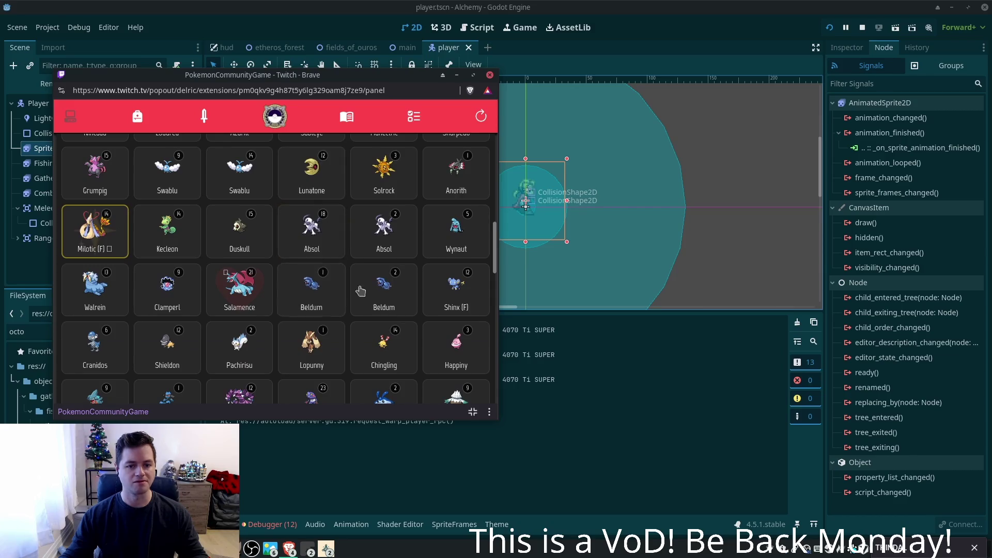
pyautogui.scroll(-1, 335, 285)
pyautogui.scroll(-1, 334, 286)
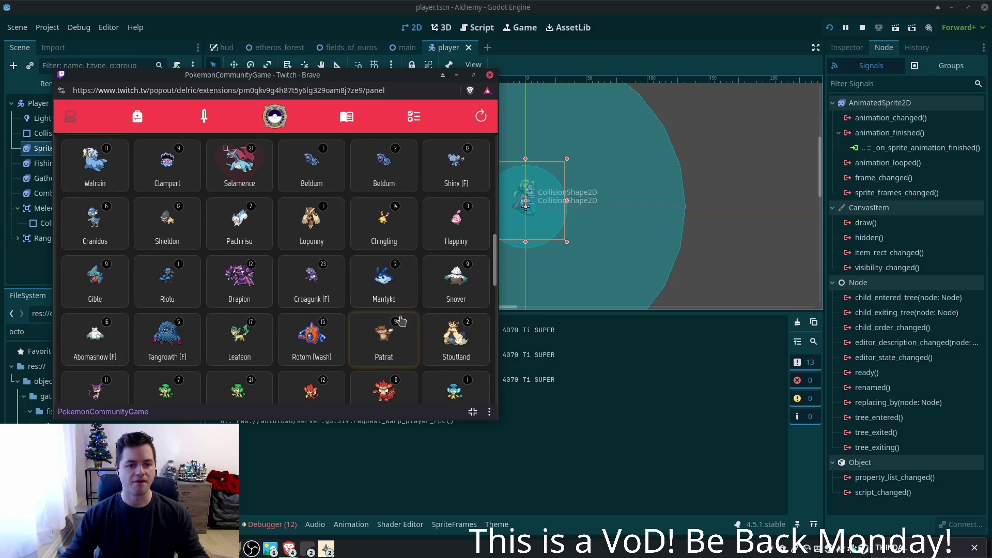
pyautogui.scroll(-2, 421, 332)
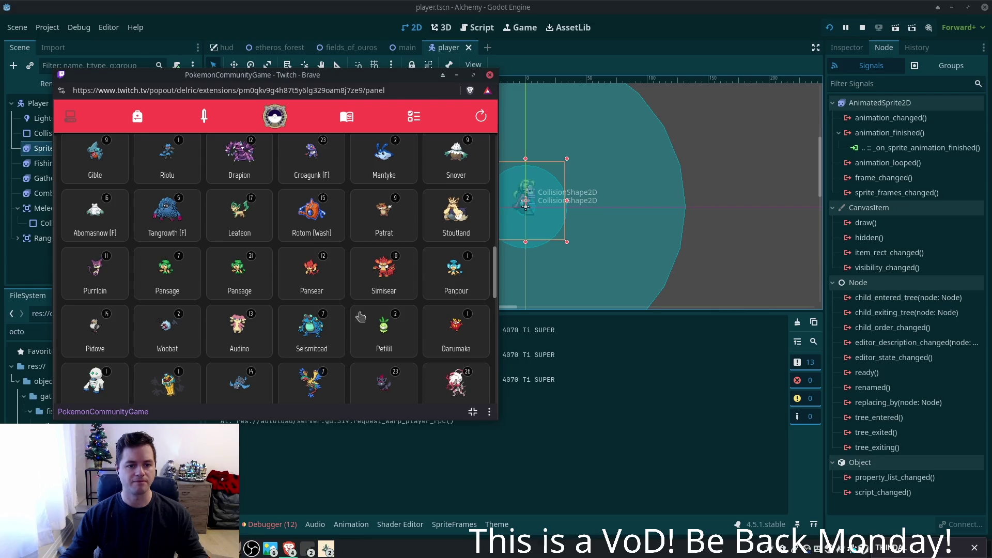
pyautogui.click(231, 284)
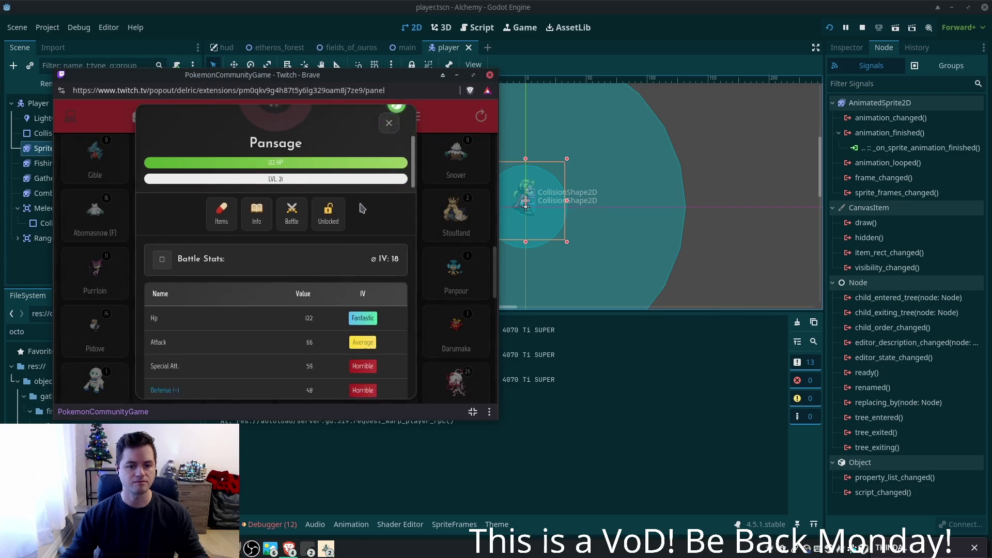
pyautogui.scroll(-1, 361, 211)
pyautogui.click(388, 123)
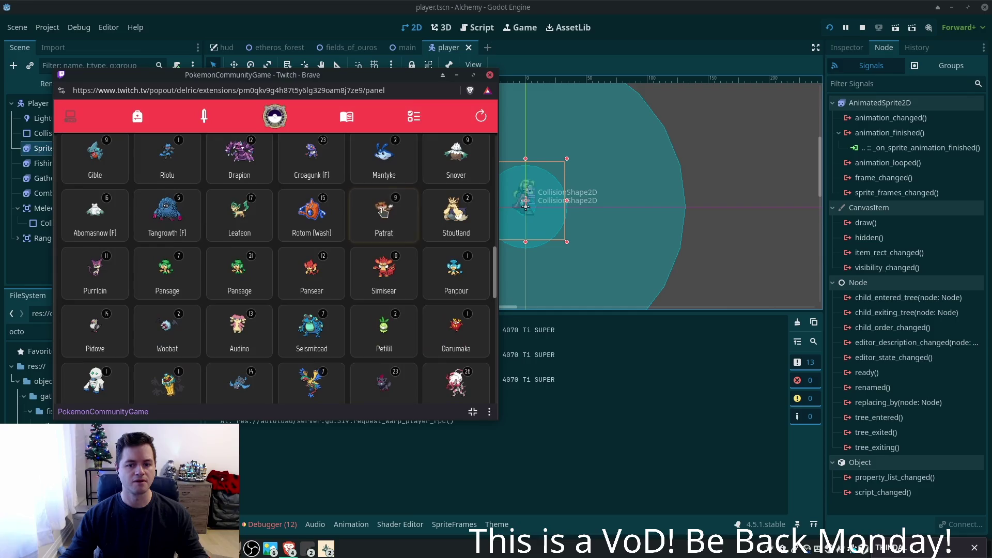
pyautogui.scroll(-1, 383, 212)
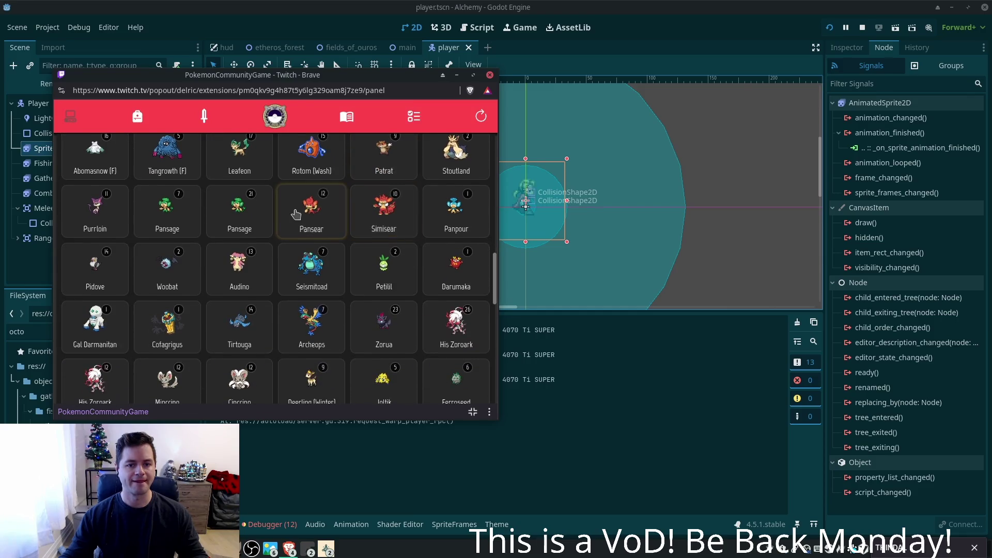
pyautogui.scroll(-1, 351, 269)
pyautogui.scroll(-1, 352, 271)
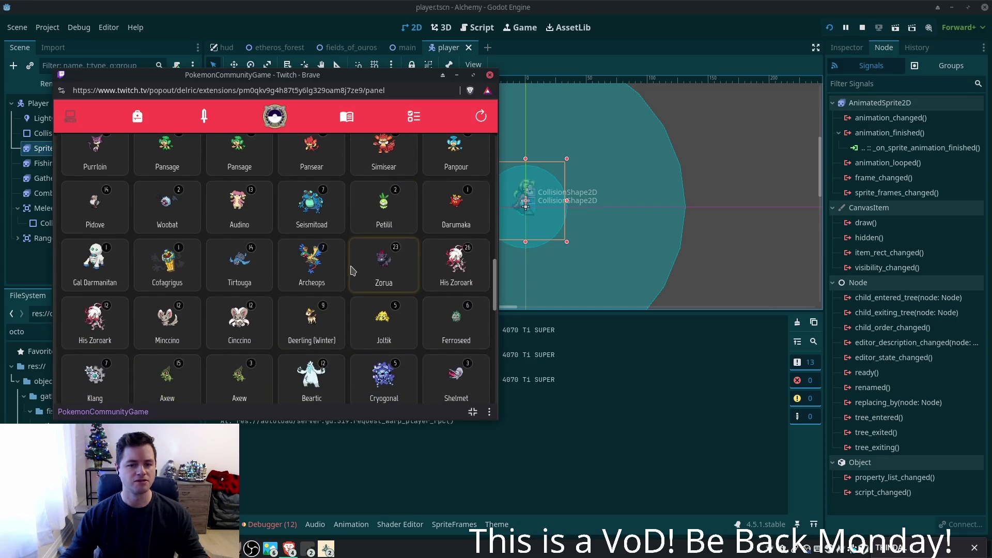
pyautogui.scroll(-1, 351, 268)
pyautogui.click(457, 211)
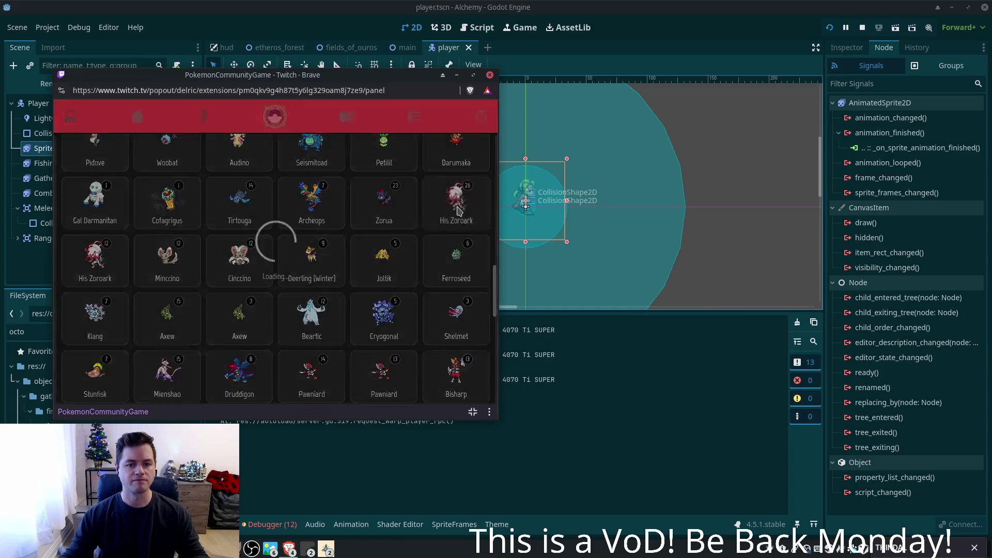
pyautogui.scroll(-2, 403, 206)
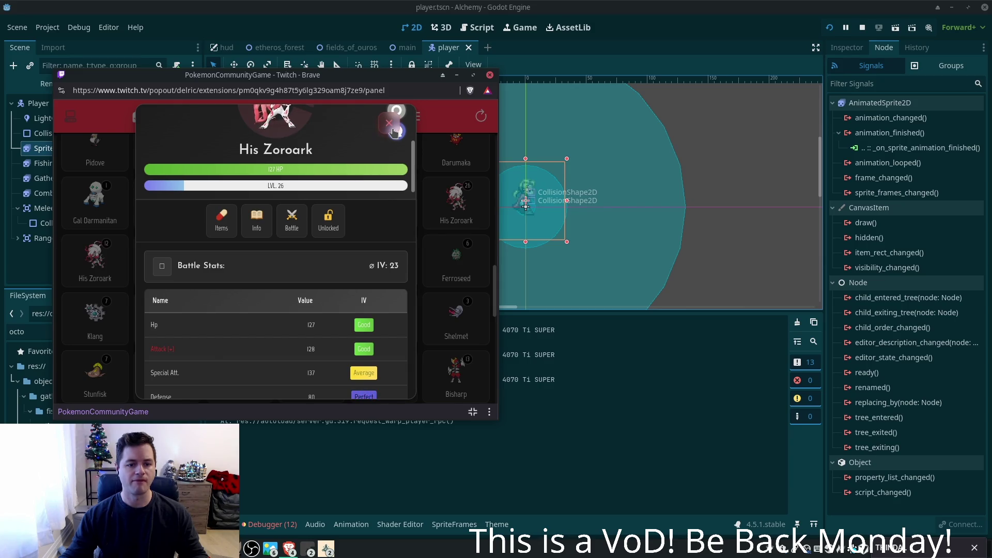
pyautogui.click(394, 129)
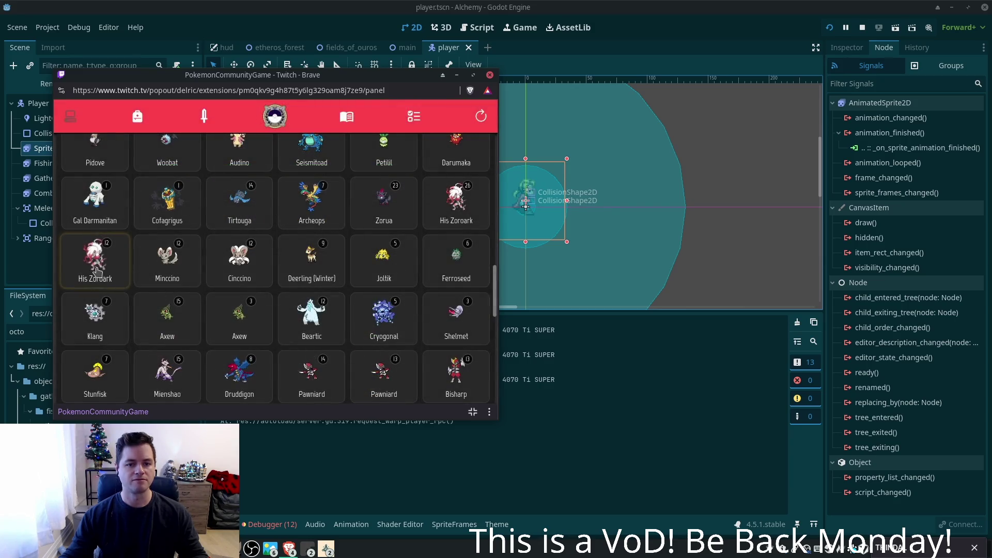
# - Open the level 12 His Zoroark and scroll through its moves down to Info
pyautogui.click(99, 272)
pyautogui.scroll(-2, 227, 225)
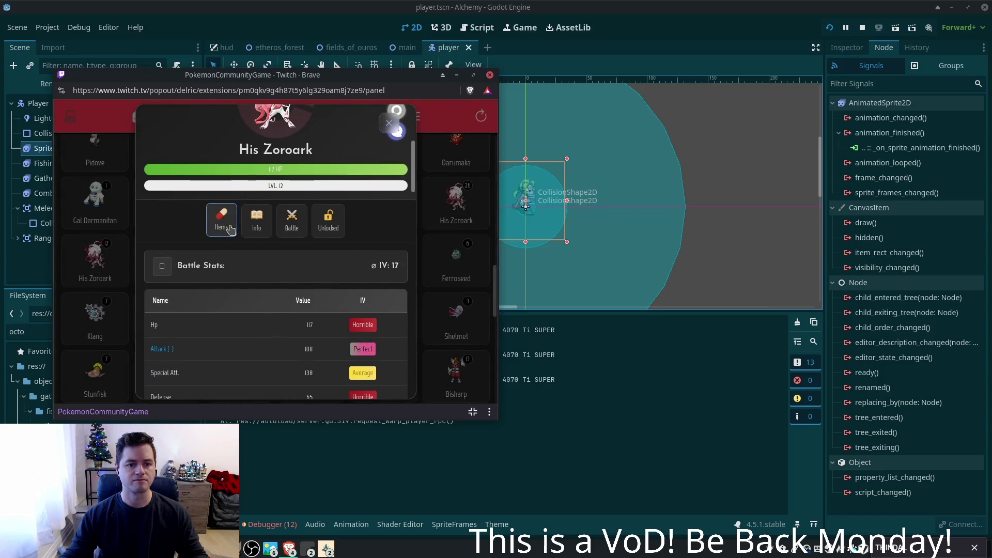
pyautogui.scroll(-8, 231, 229)
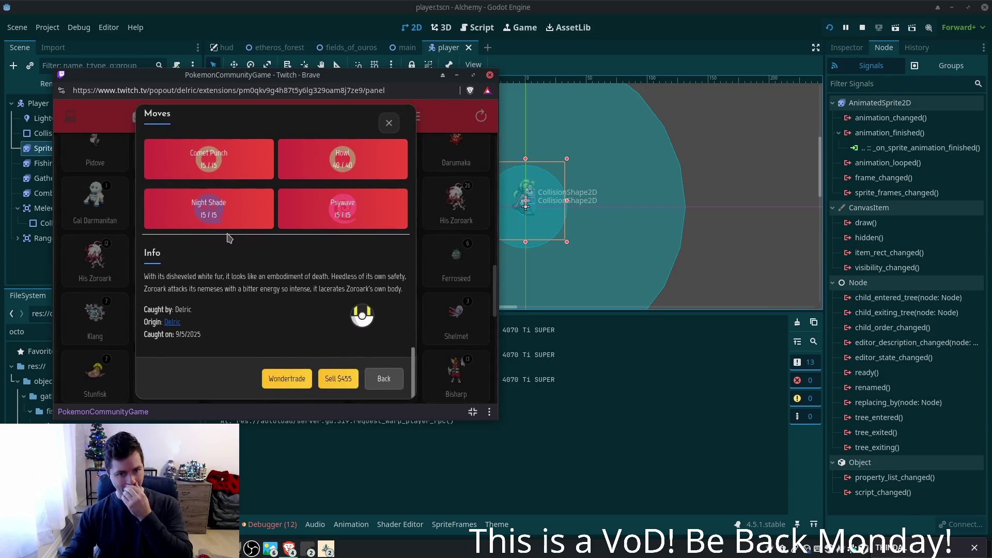
pyautogui.scroll(5, 257, 250)
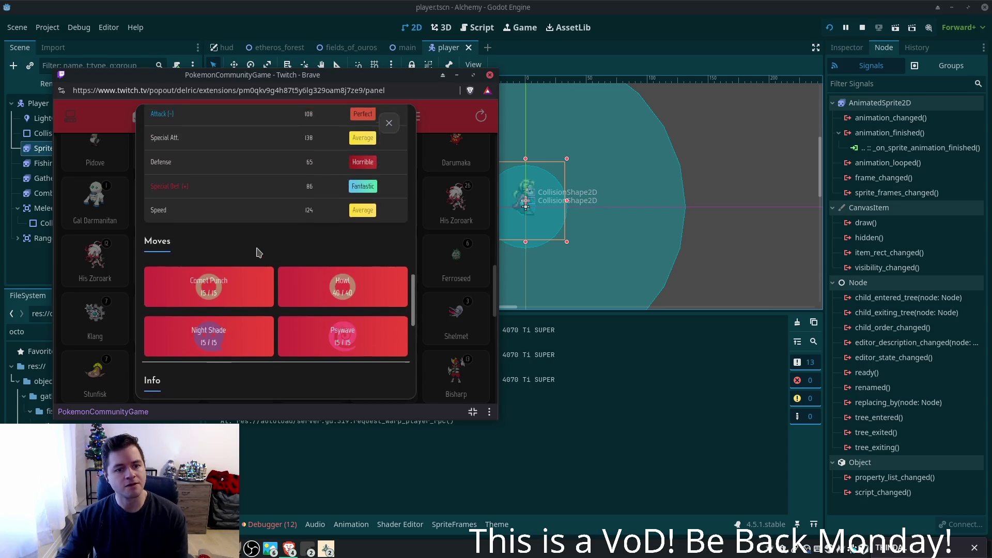
pyautogui.scroll(-4, 257, 255)
pyautogui.scroll(-1, 256, 257)
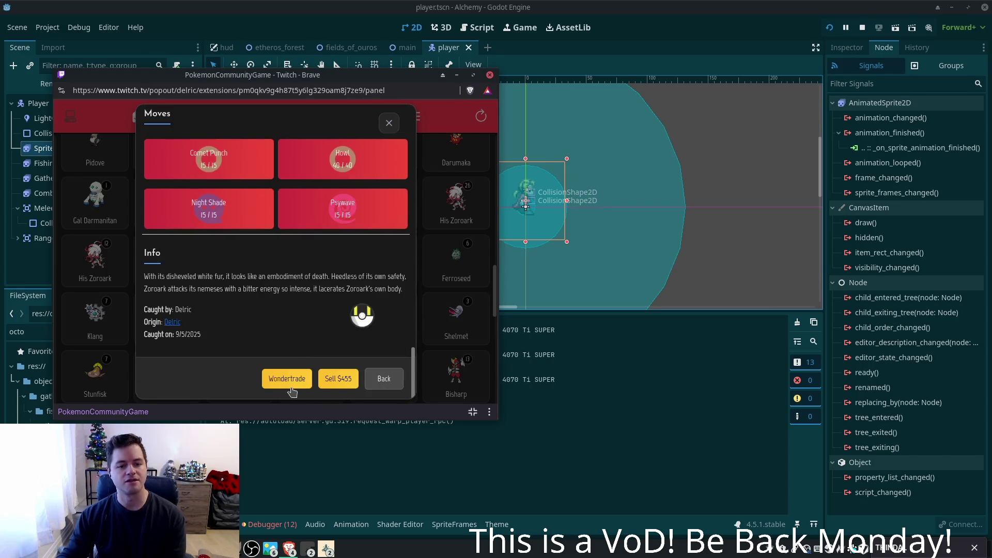
# - Wonder-trade the level 12 His Zoroark, review the level 9 Darmanitan received, and refresh the collection
pyautogui.click(287, 379)
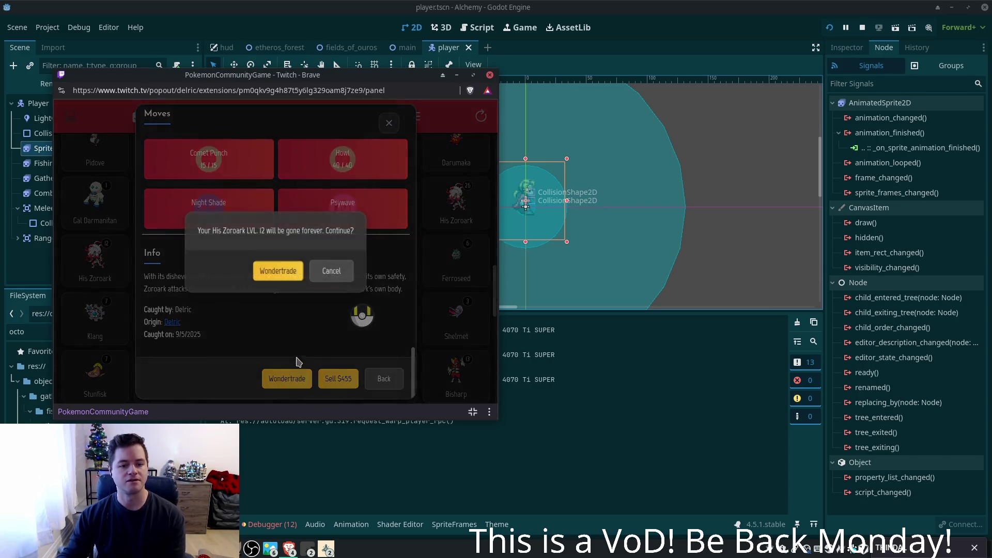
pyautogui.click(274, 277)
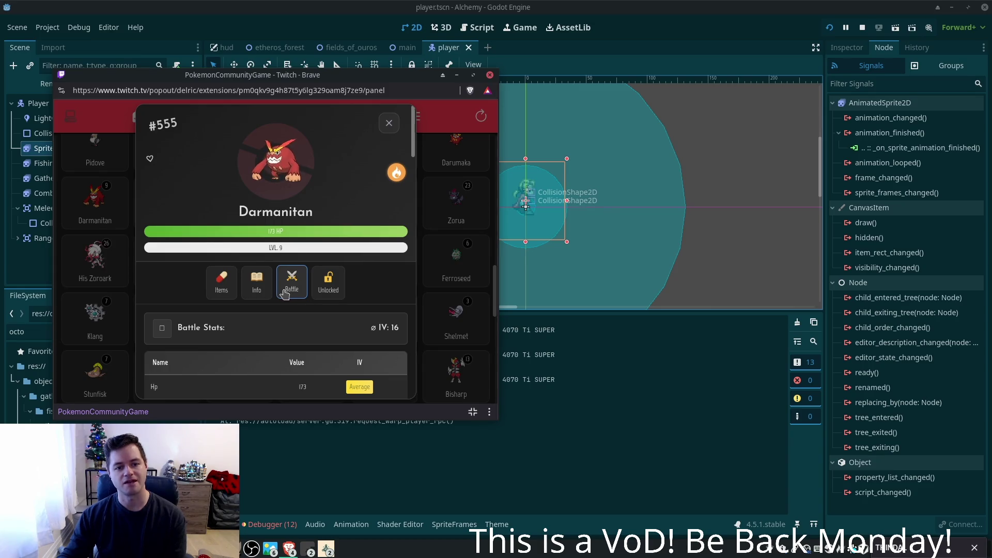
pyautogui.scroll(-2, 282, 297)
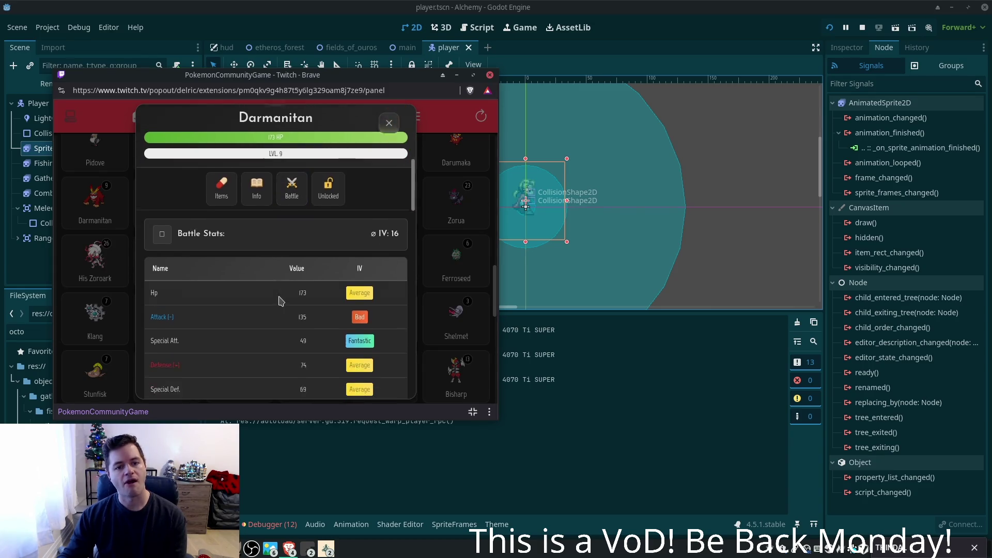
pyautogui.scroll(-5, 279, 301)
pyautogui.scroll(3, 281, 297)
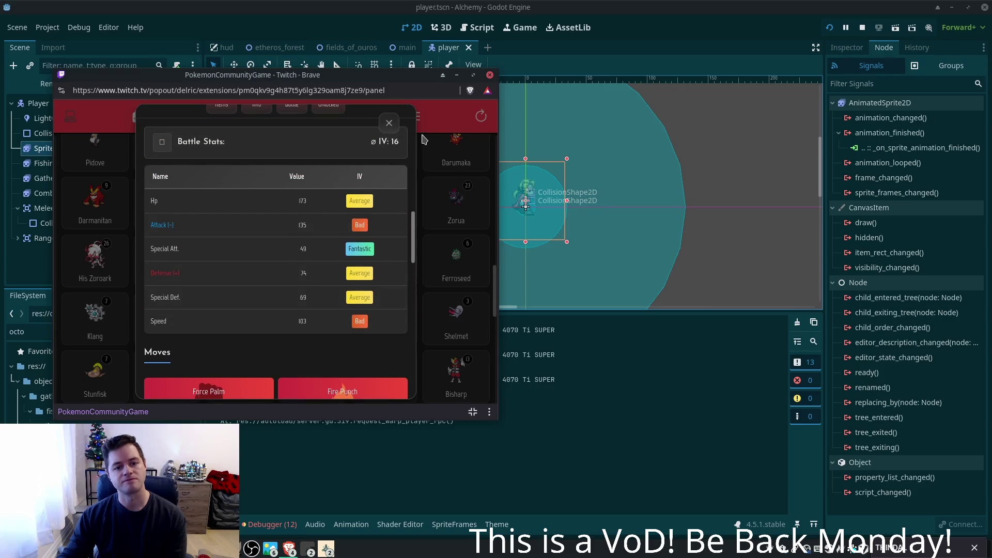
pyautogui.scroll(-3, 332, 231)
pyautogui.scroll(-3, 332, 230)
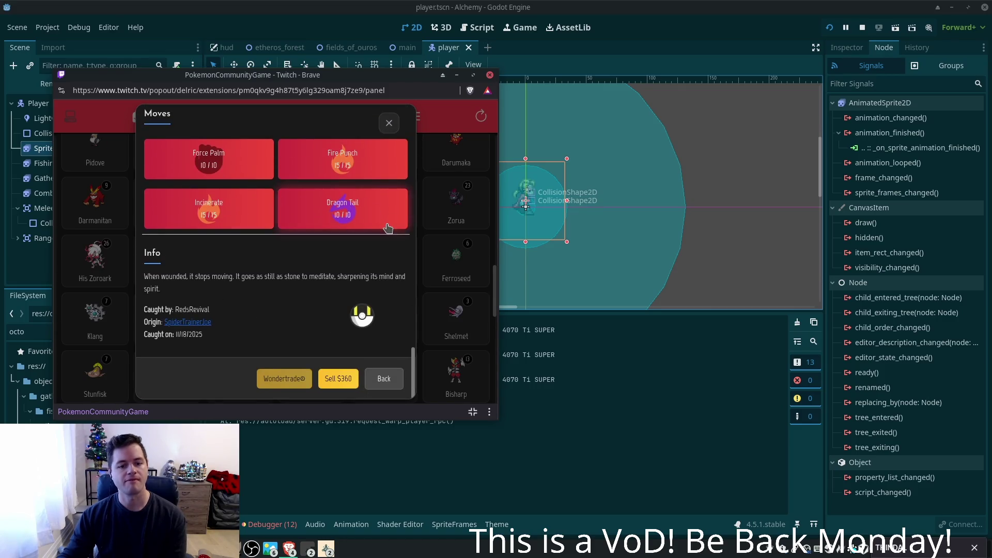
pyautogui.click(389, 123)
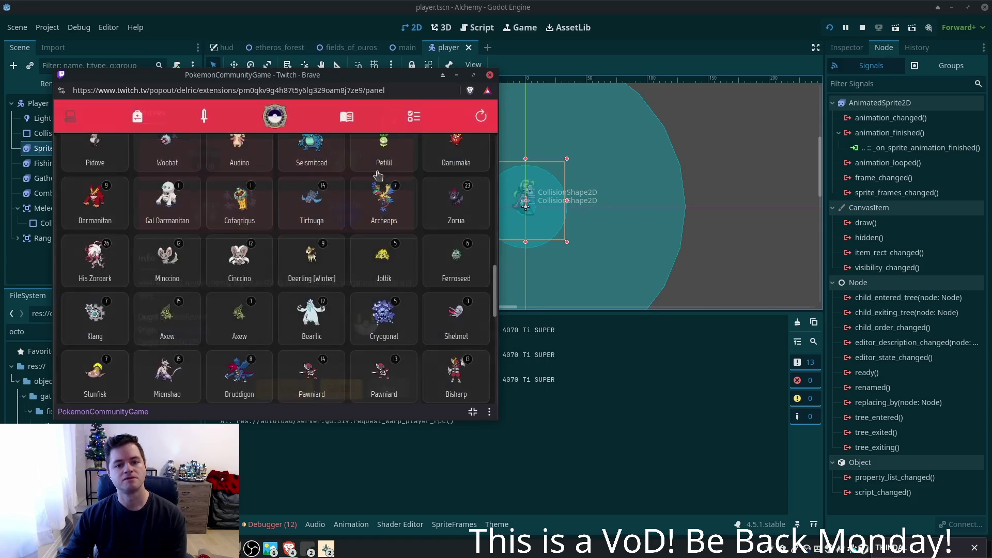
pyautogui.click(481, 117)
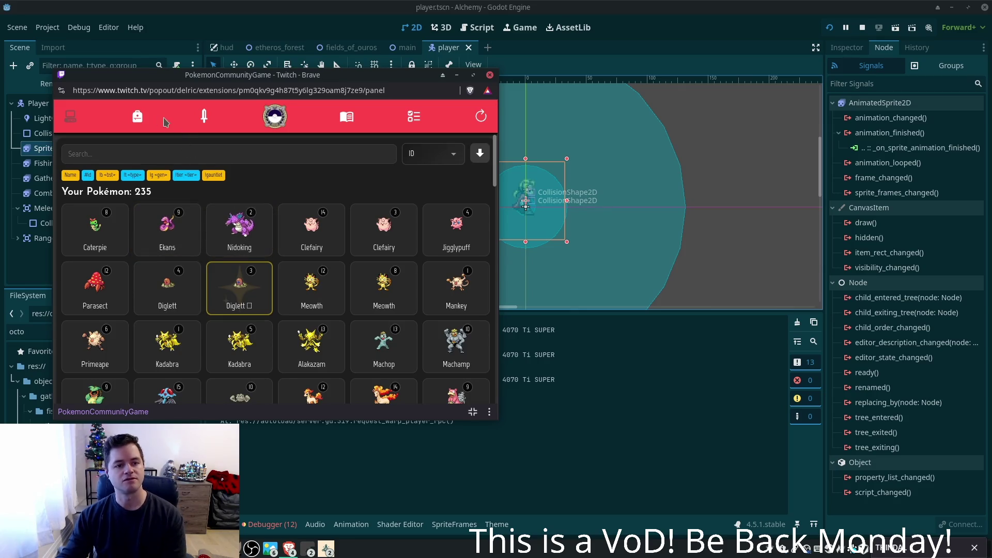
# - Peek at the shop view, then back in the collection inspect Snivy's details
pyautogui.click(141, 120)
pyautogui.click(67, 119)
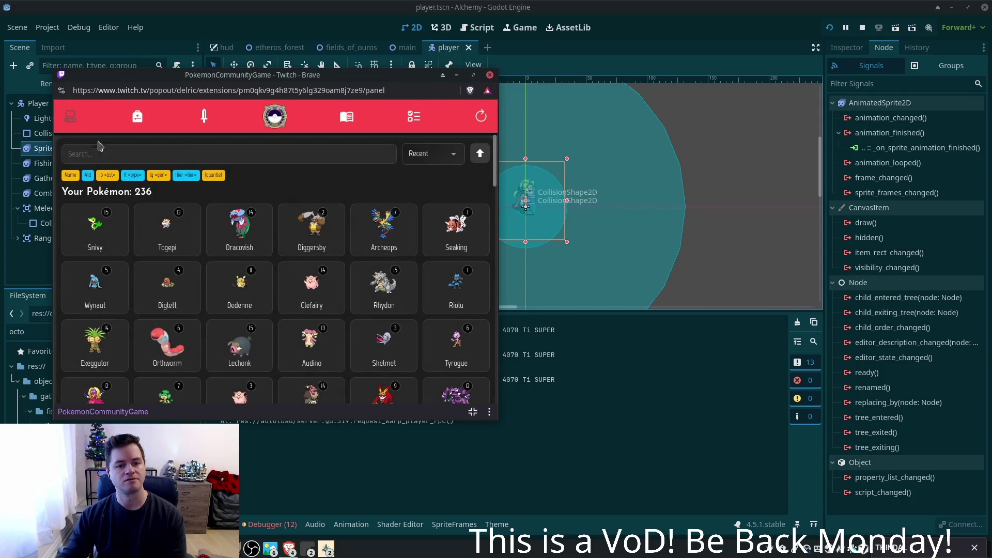
pyautogui.click(95, 239)
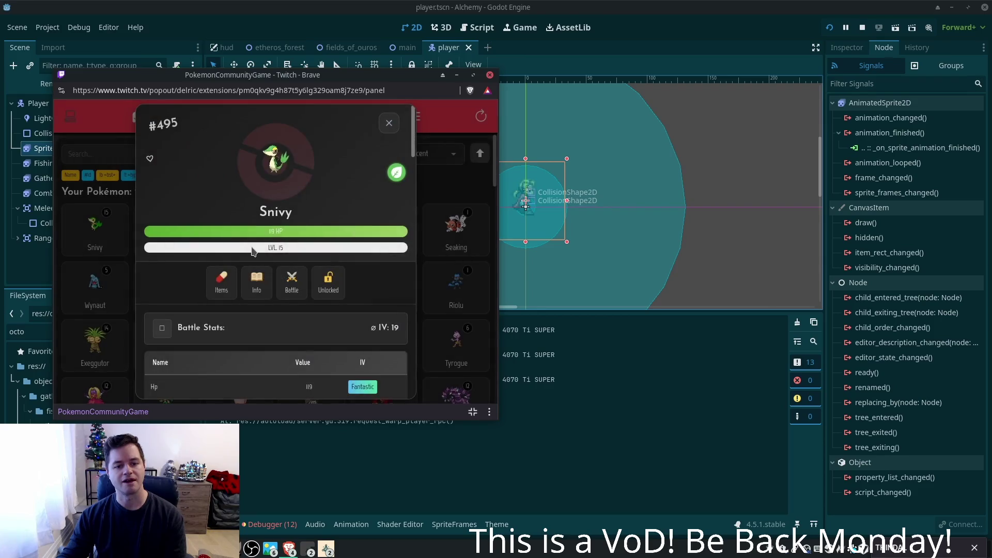
pyautogui.scroll(-3, 253, 251)
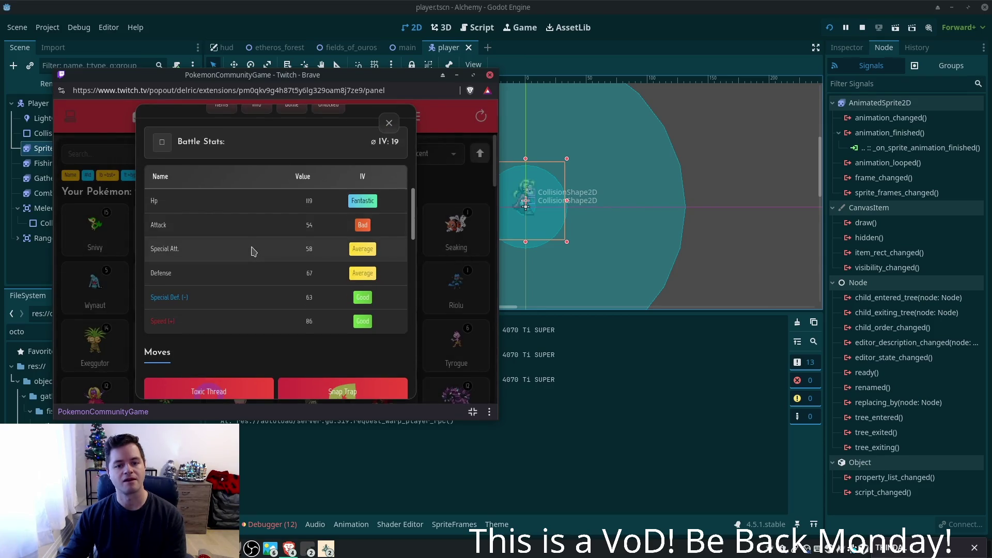
pyautogui.scroll(-5, 253, 251)
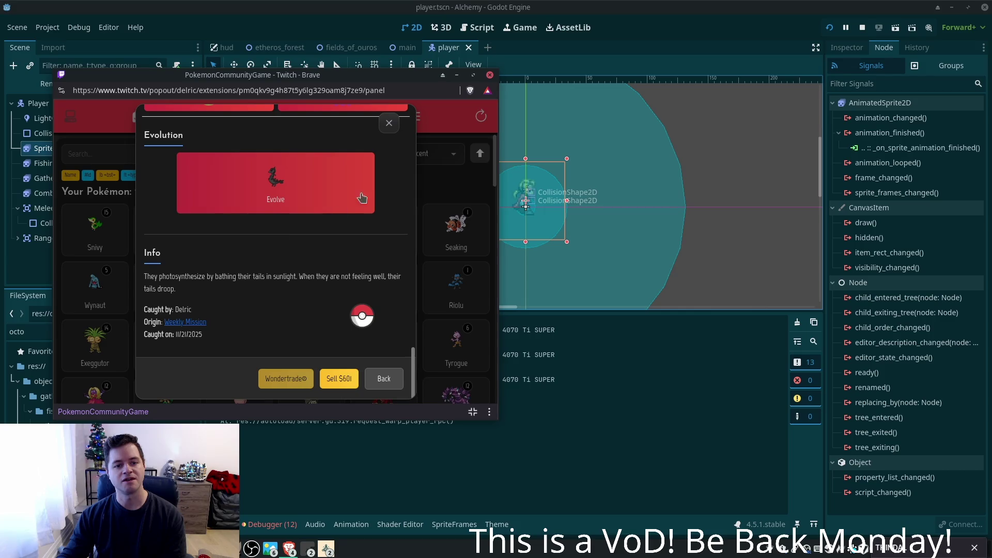
pyautogui.click(388, 124)
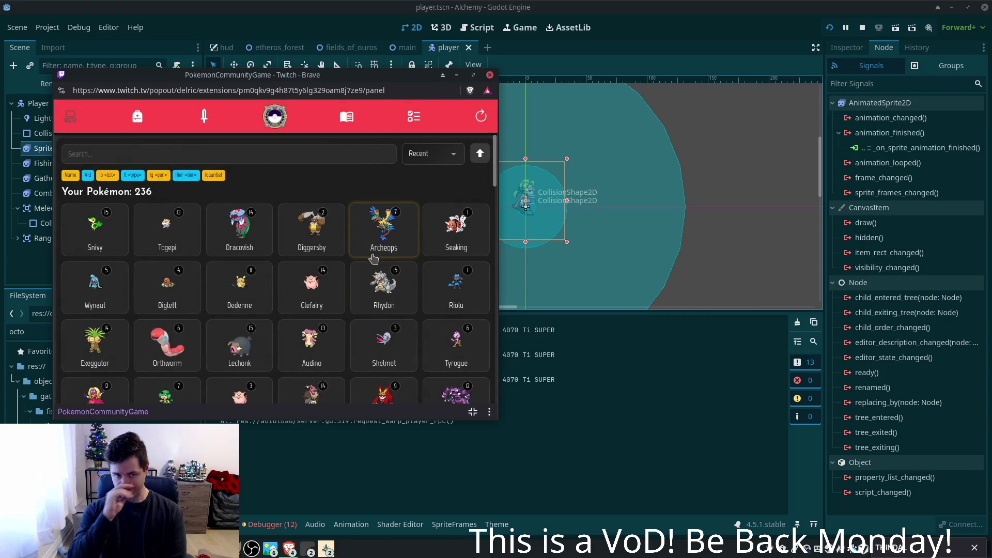
# - Check the inventory again, then scroll the collection and inspect Leafeon's details
pyautogui.click(136, 117)
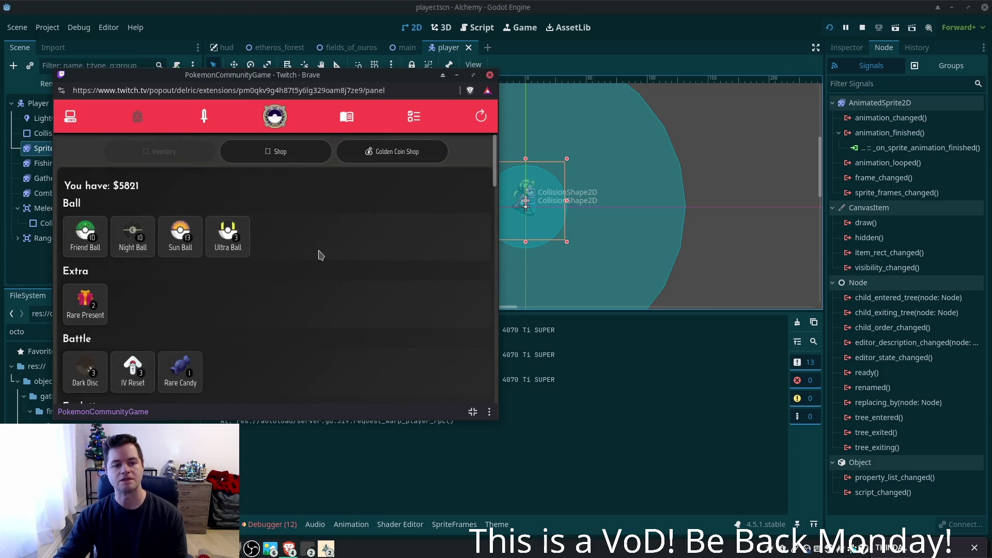
pyautogui.click(75, 123)
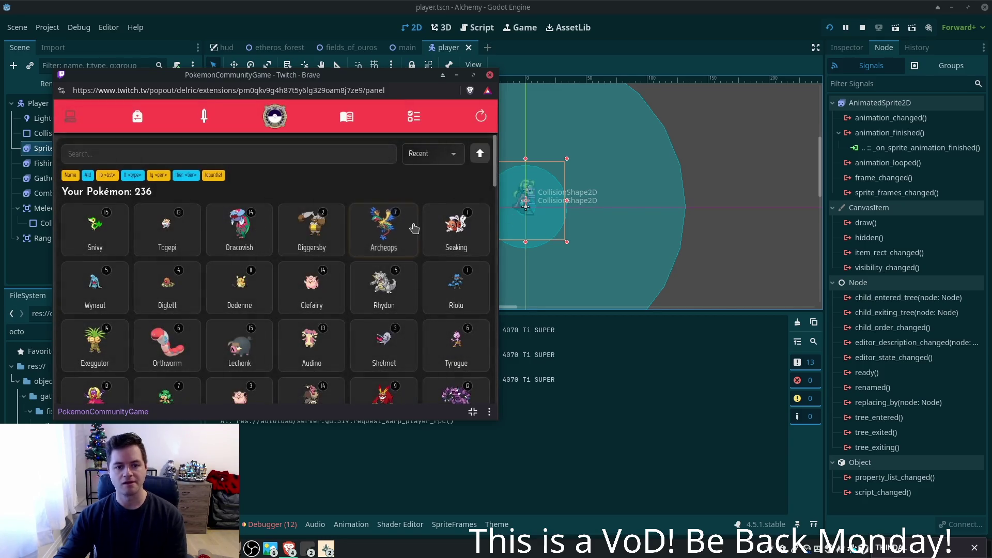
pyautogui.scroll(-5, 397, 243)
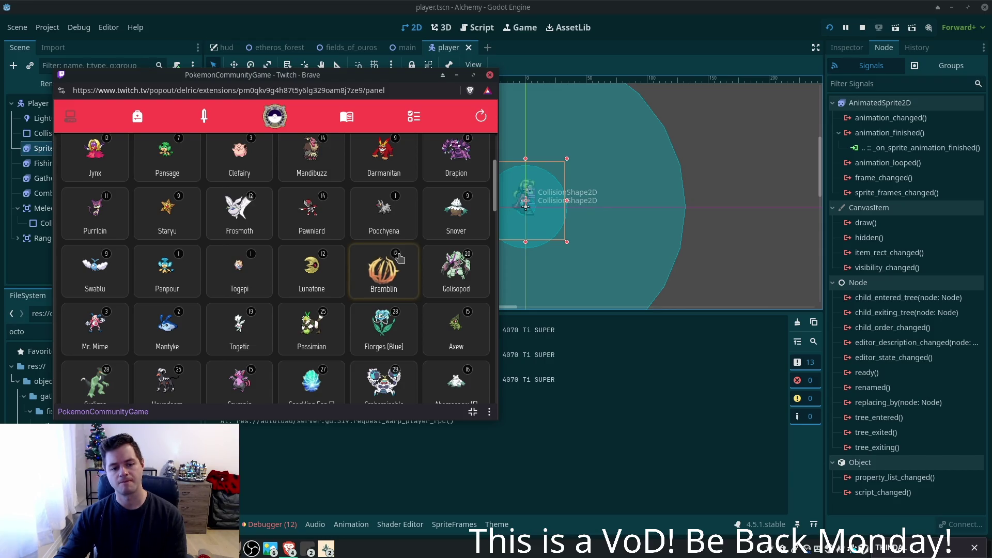
pyautogui.scroll(-2, 399, 258)
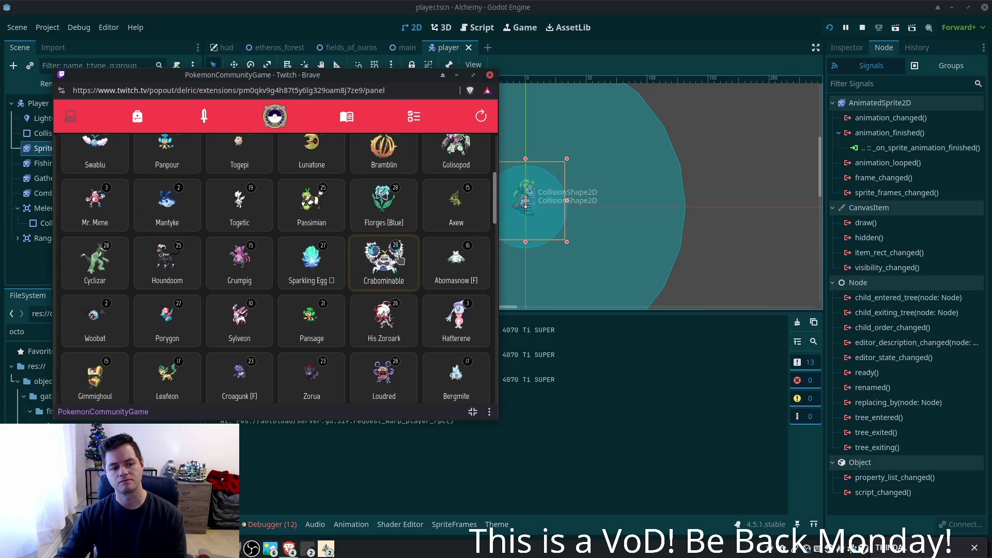
pyautogui.scroll(-2, 400, 260)
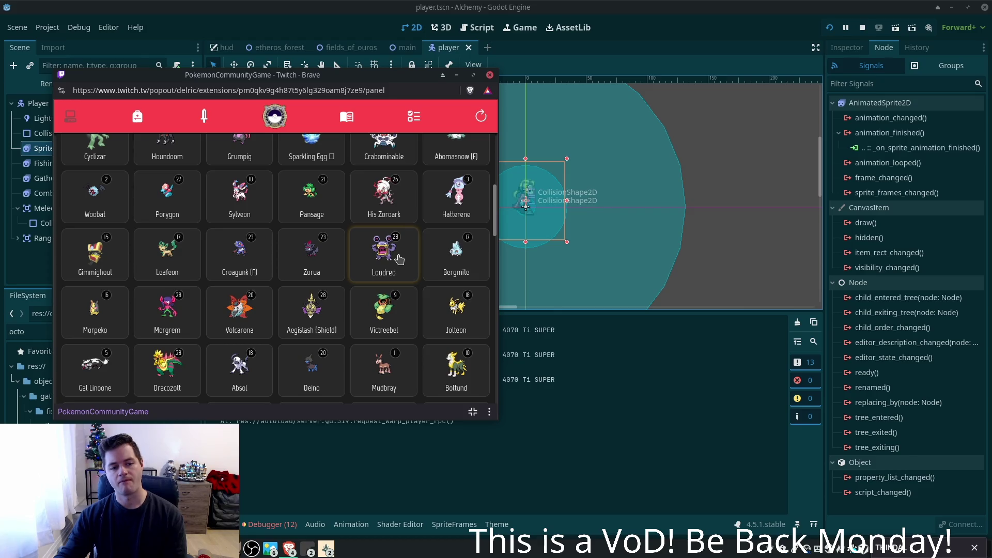
pyautogui.click(168, 251)
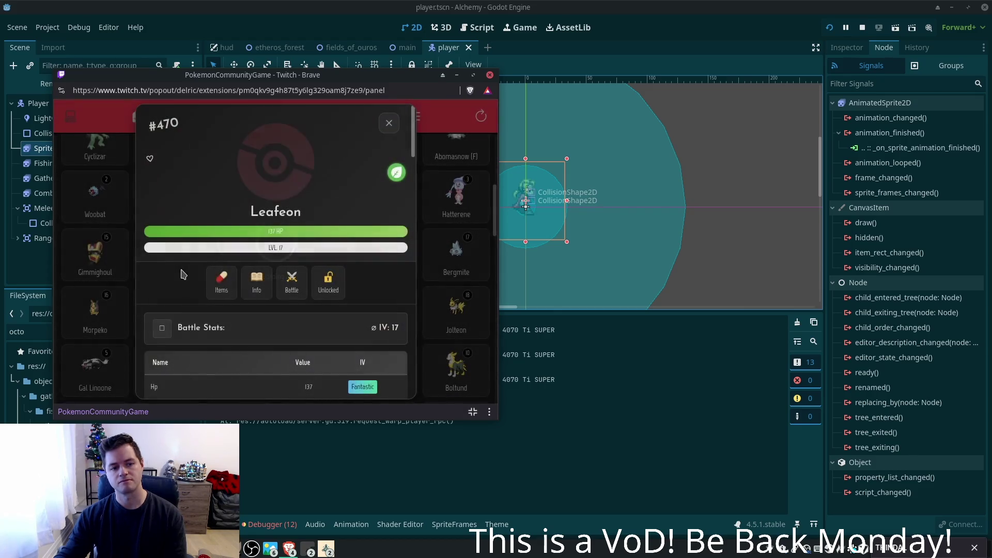
pyautogui.scroll(-3, 202, 268)
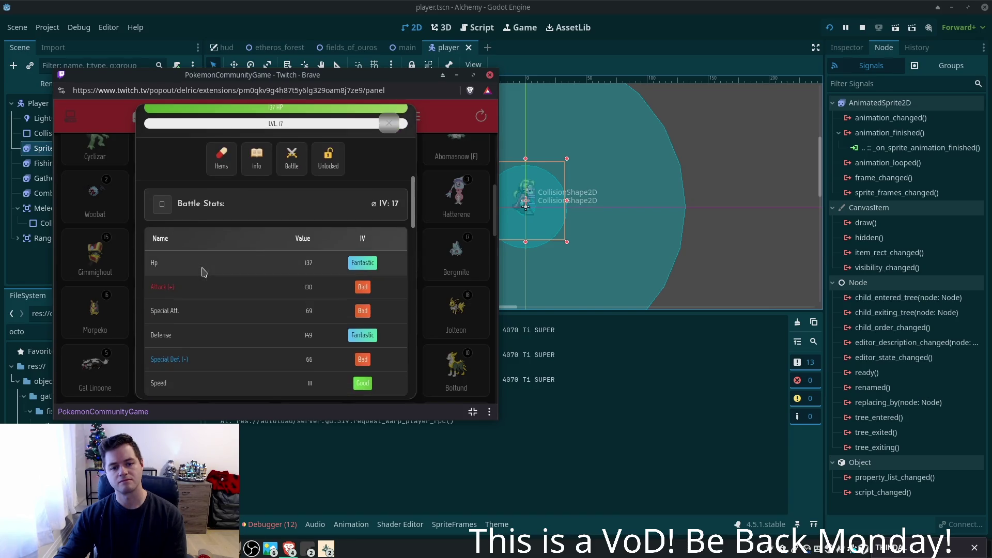
pyautogui.click(388, 123)
# - Scroll back to the top, open the sort choices, and switch to the Missions panel
pyautogui.scroll(1, 457, 246)
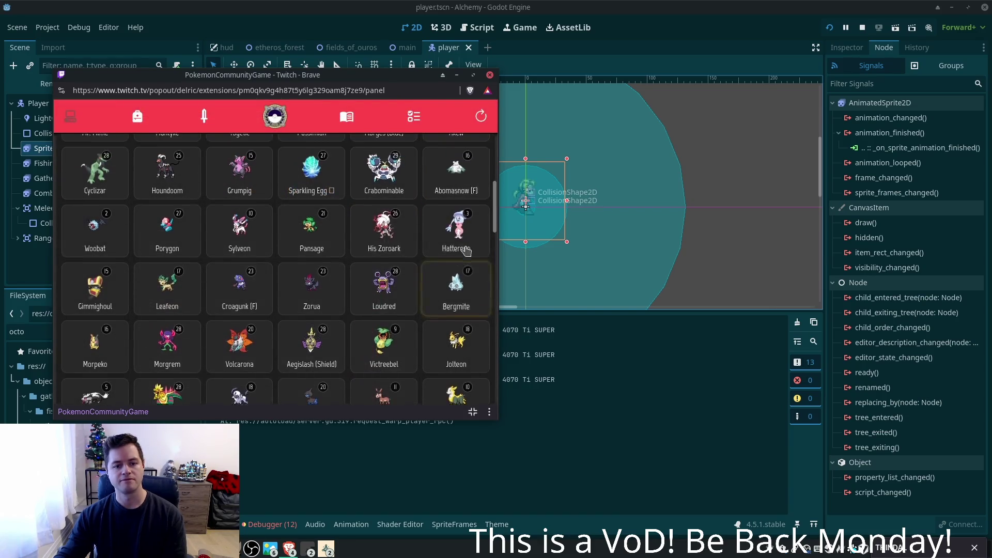
pyautogui.scroll(10, 457, 246)
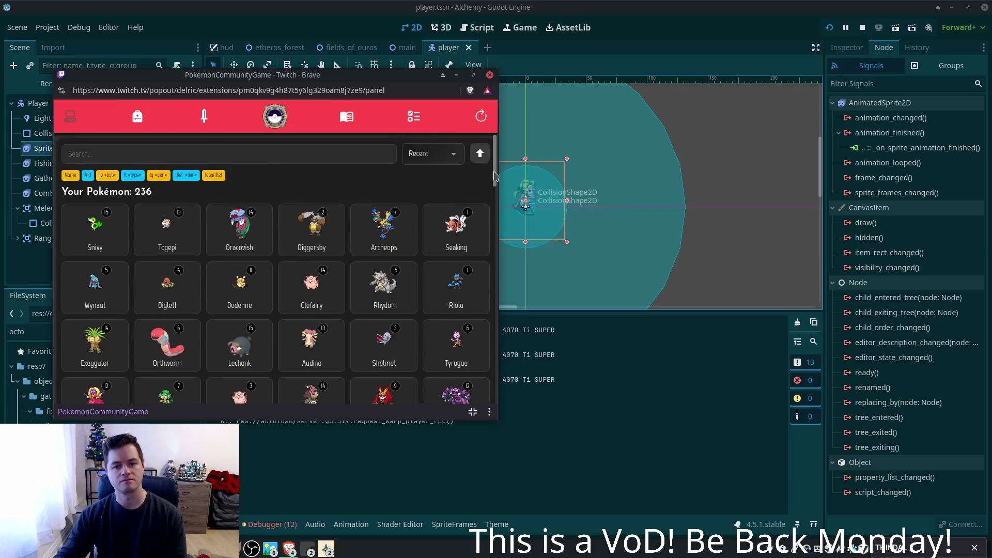
pyautogui.click(419, 155)
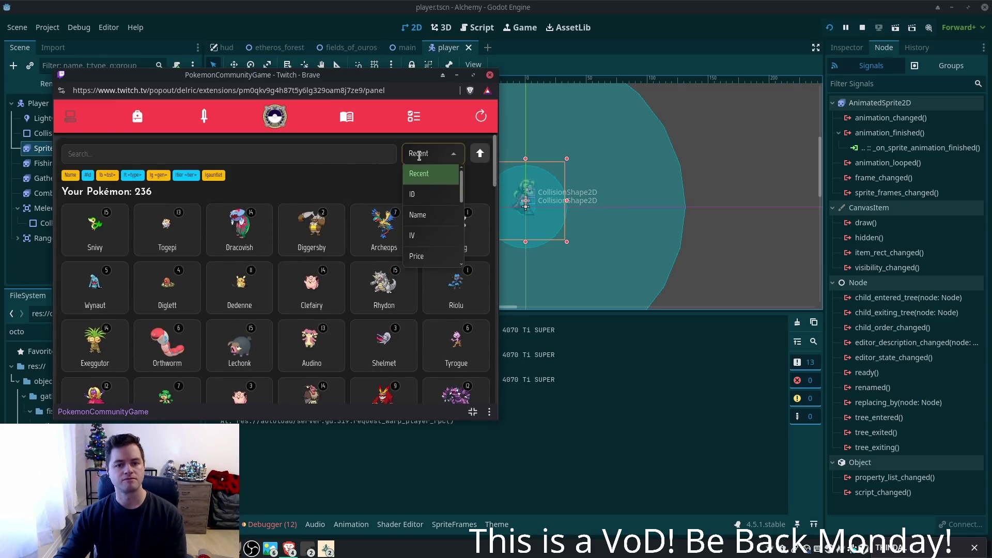
pyautogui.click(414, 116)
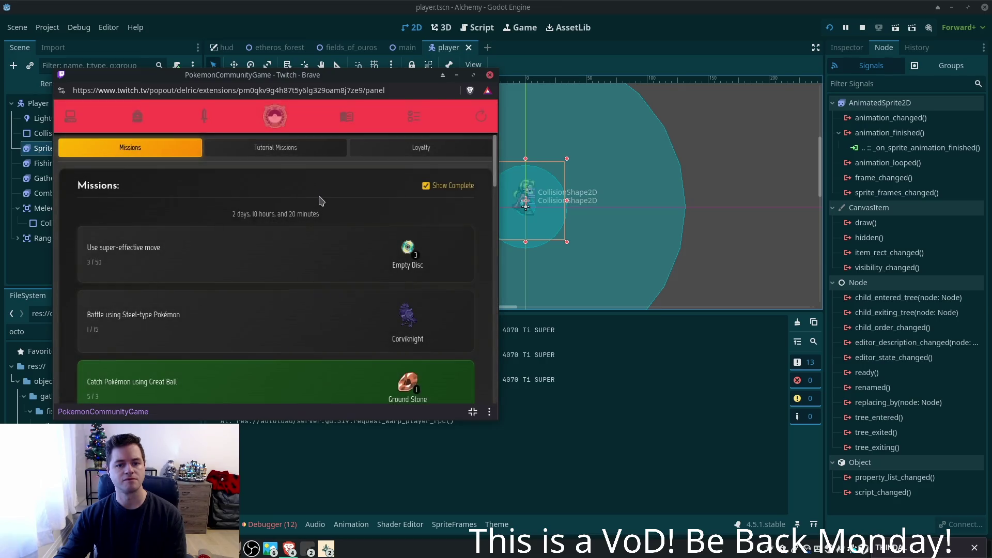
# - Scroll the missions, view the Corviknight #823 reward's details, then return to the Pokémon collection
pyautogui.scroll(-1, 321, 204)
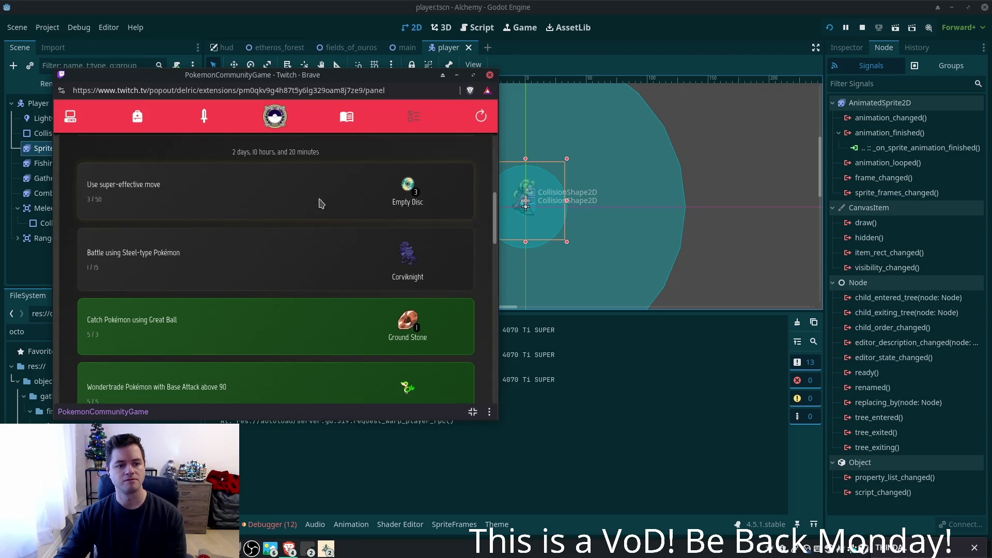
pyautogui.scroll(-5, 321, 204)
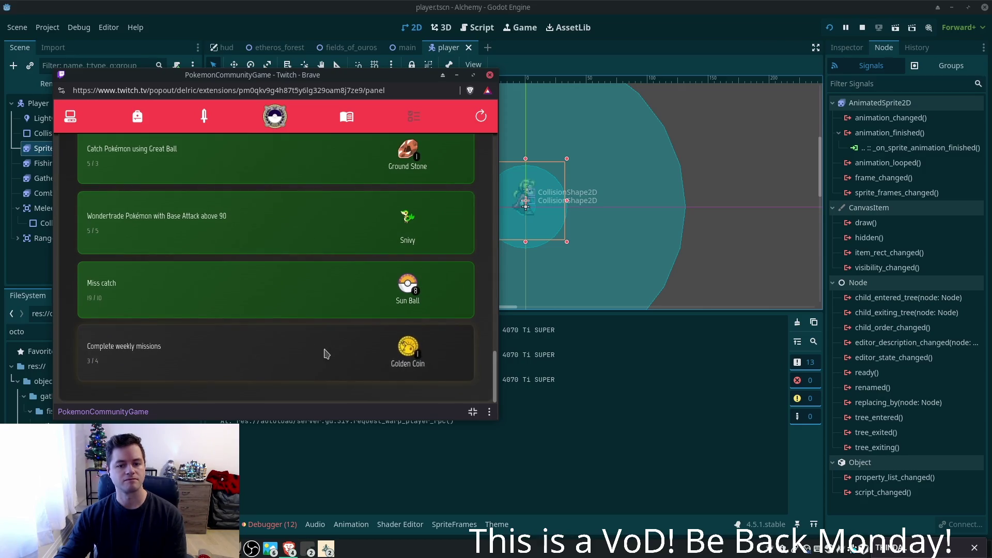
pyautogui.scroll(6, 325, 359)
pyautogui.scroll(2, 326, 354)
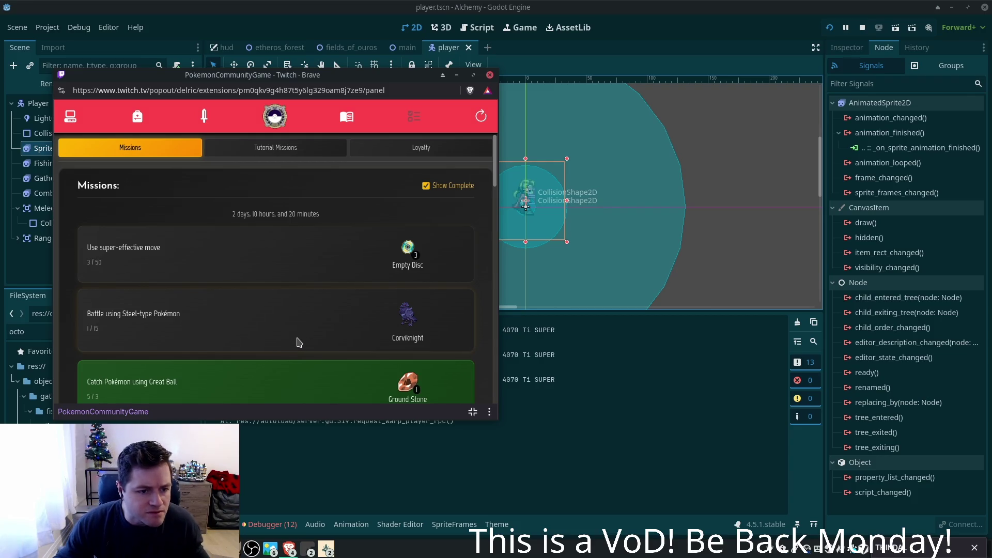
pyautogui.click(407, 313)
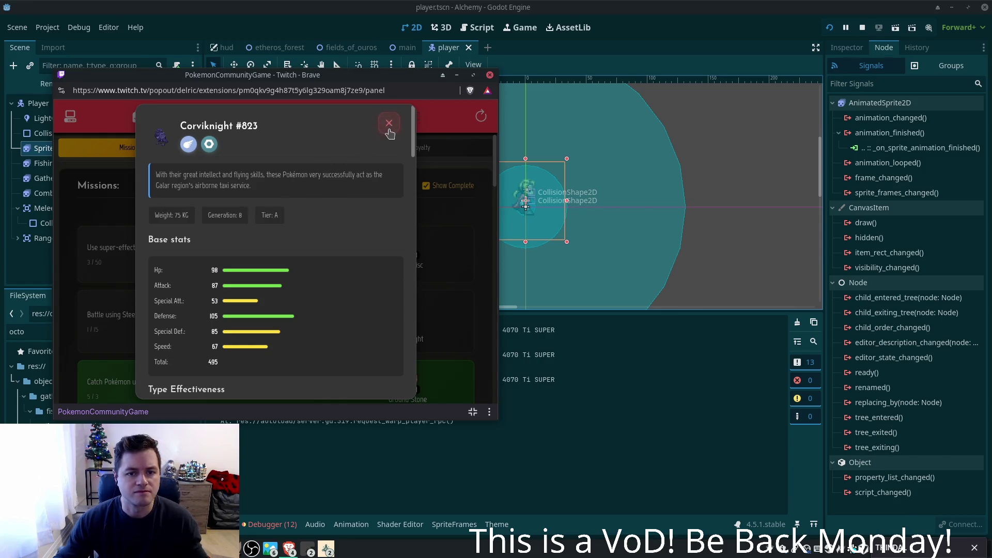
pyautogui.click(388, 135)
pyautogui.click(71, 121)
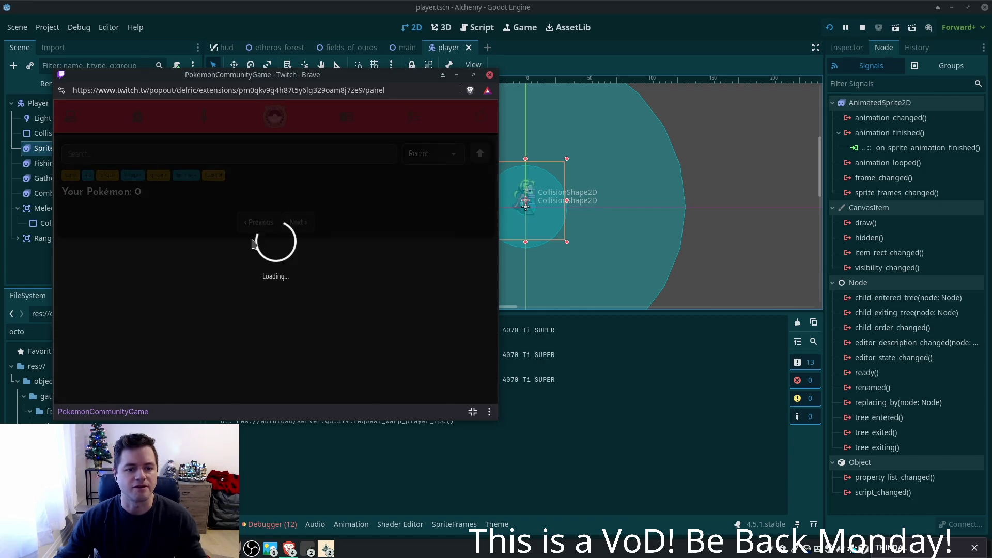
pyautogui.click(100, 235)
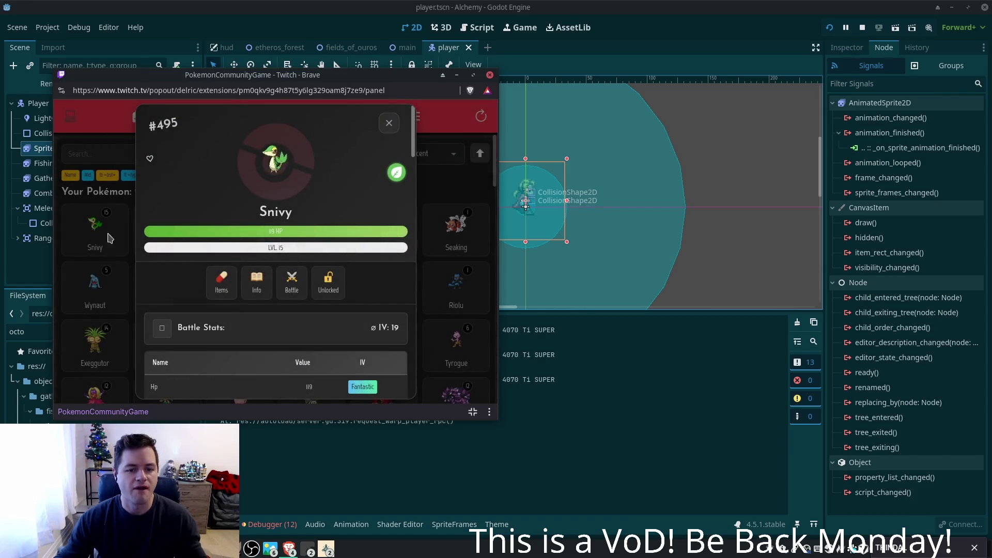
pyautogui.scroll(-5, 311, 247)
pyautogui.scroll(-6, 311, 247)
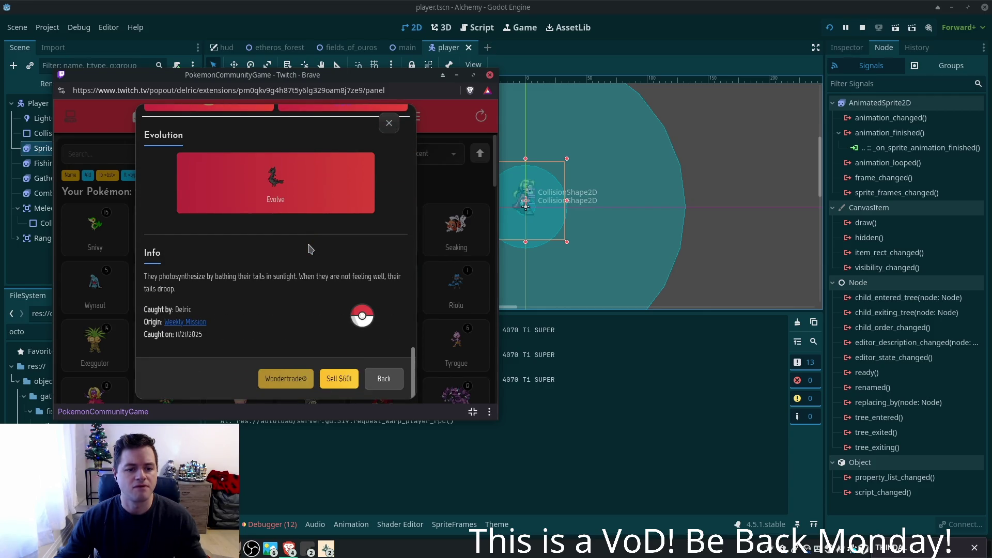
pyautogui.scroll(10, 310, 249)
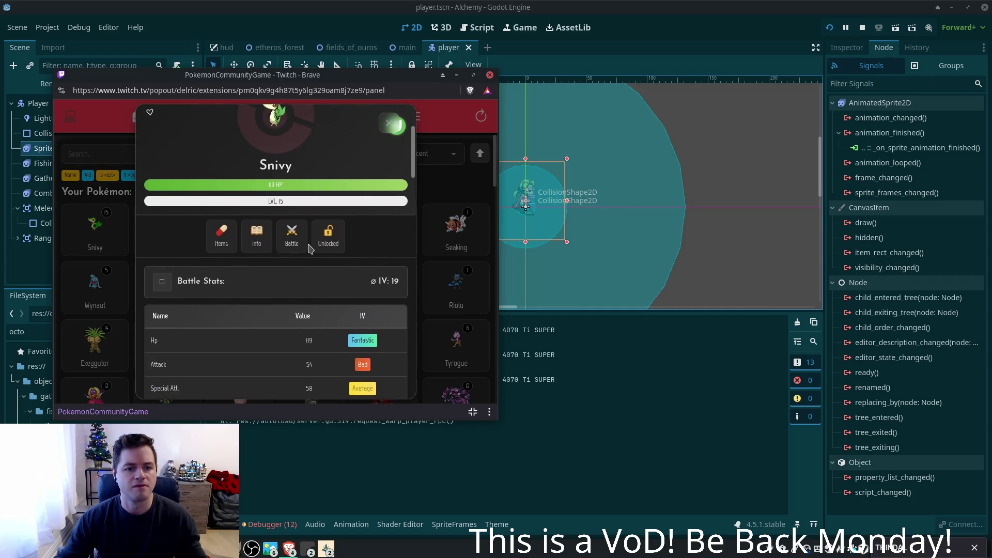
pyautogui.click(255, 239)
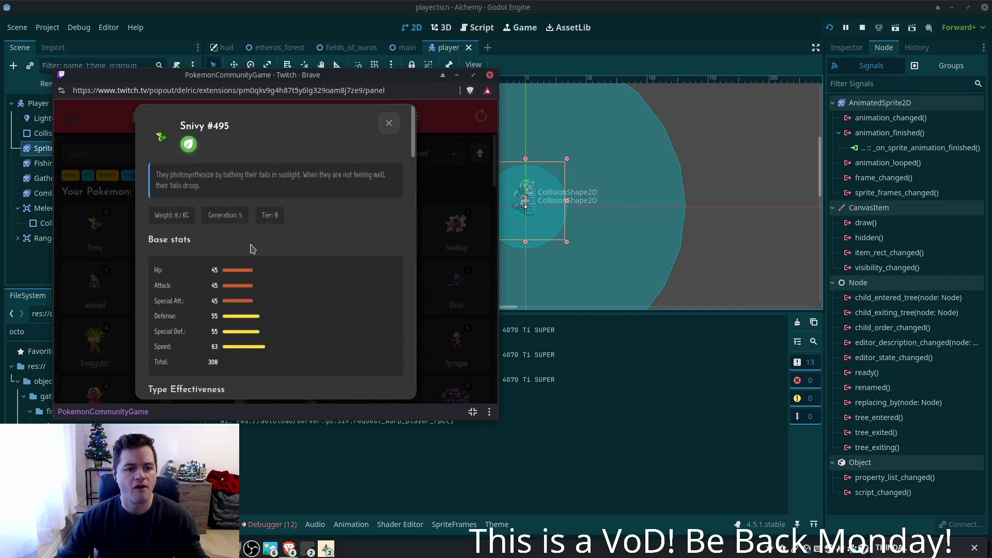
pyautogui.click(388, 123)
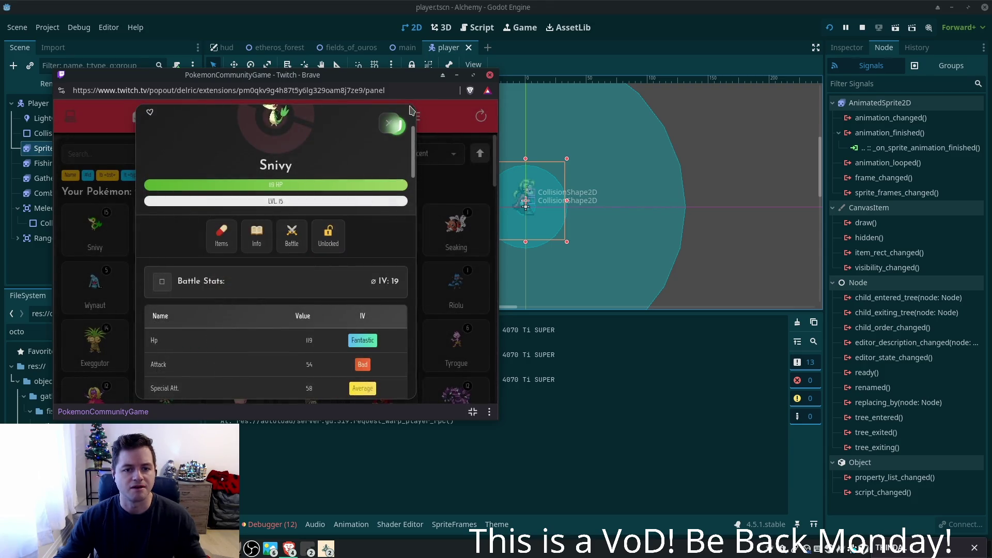
pyautogui.click(460, 231)
pyautogui.moveTo(494, 168); pyautogui.dragTo(494, 398)
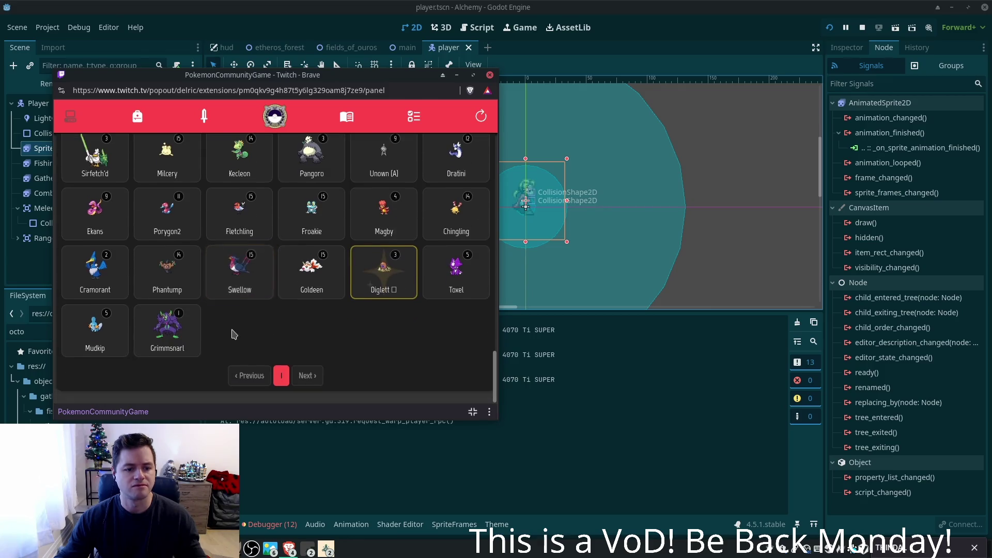
pyautogui.click(177, 336)
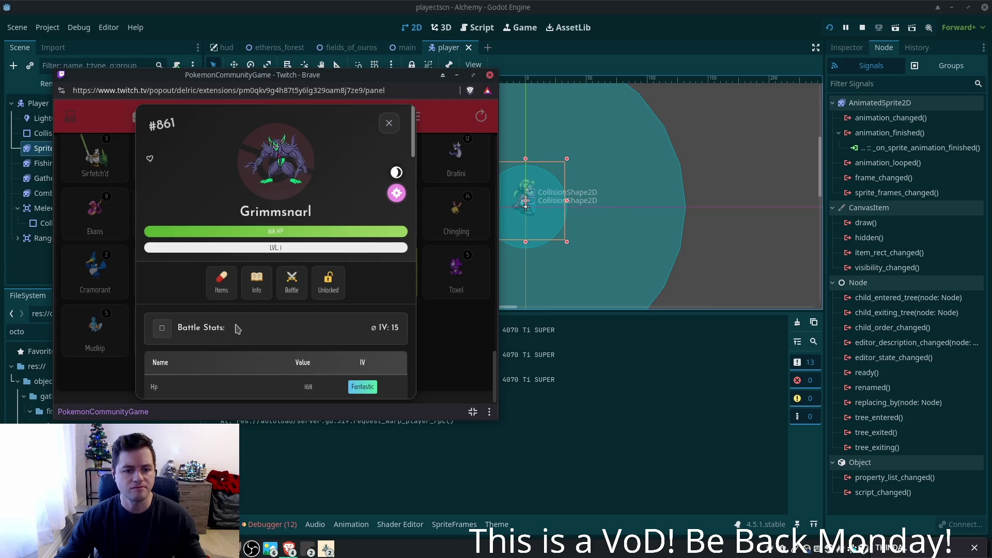
pyautogui.click(253, 296)
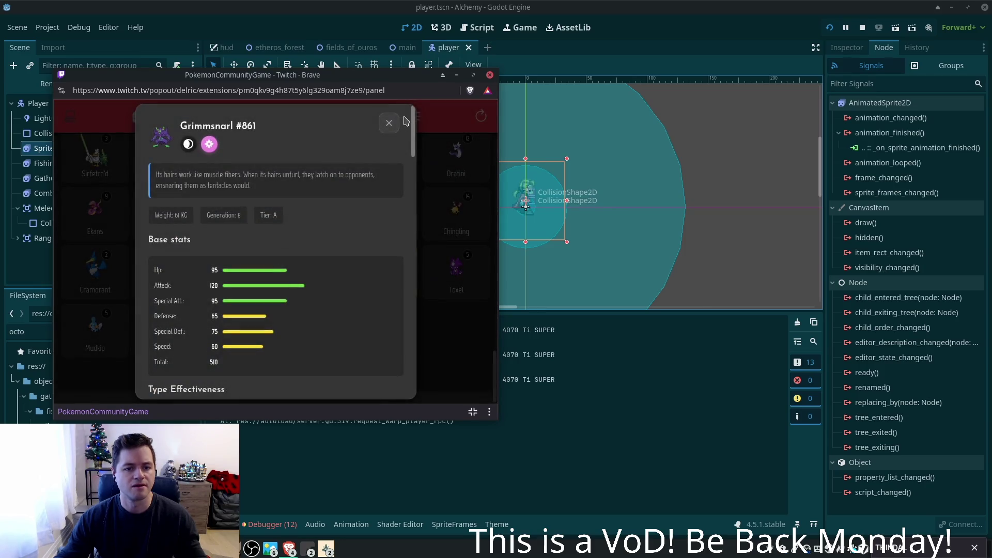
pyautogui.click(388, 122)
pyautogui.click(388, 123)
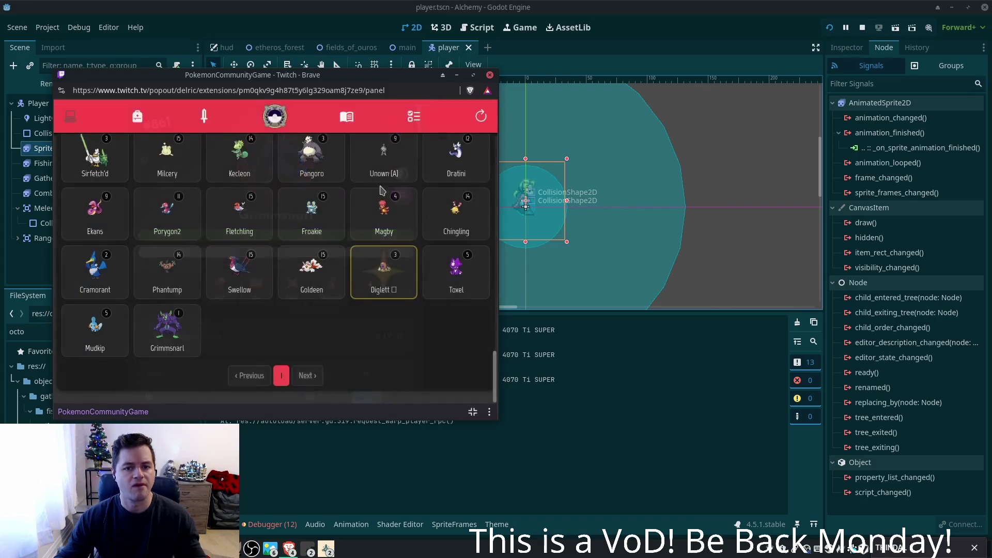
# - View Salamence's details and its description and base stats, then close the card
pyautogui.scroll(3, 293, 234)
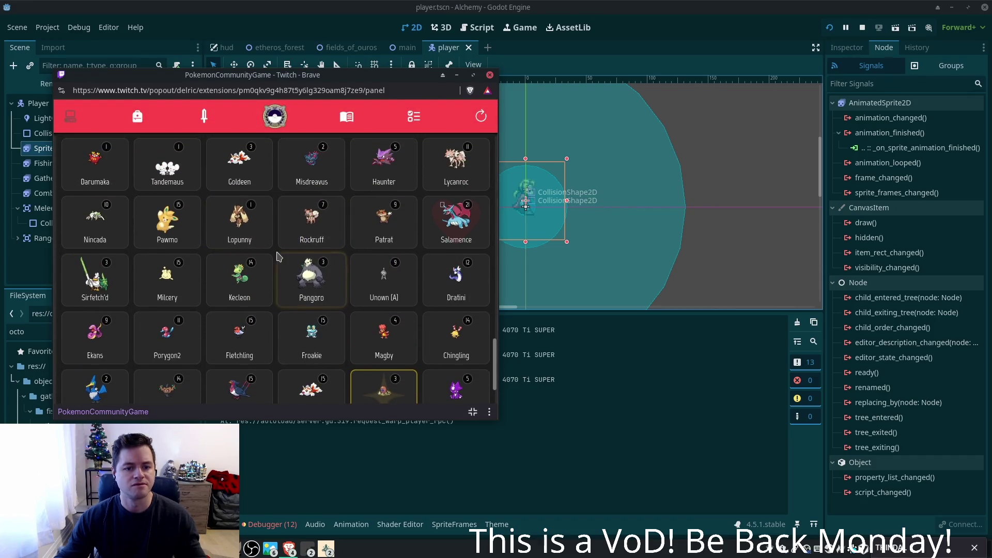
pyautogui.click(469, 207)
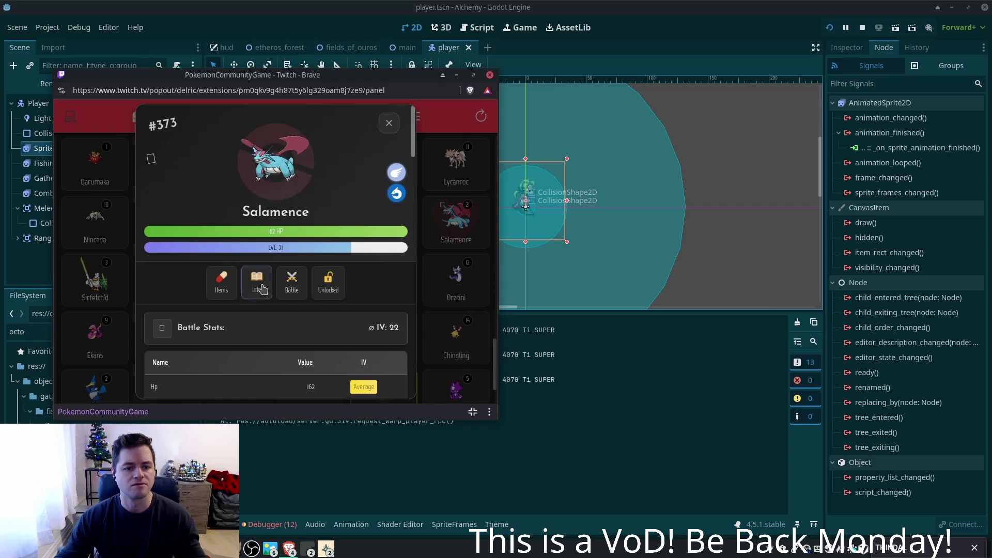
pyautogui.click(259, 285)
pyautogui.click(389, 124)
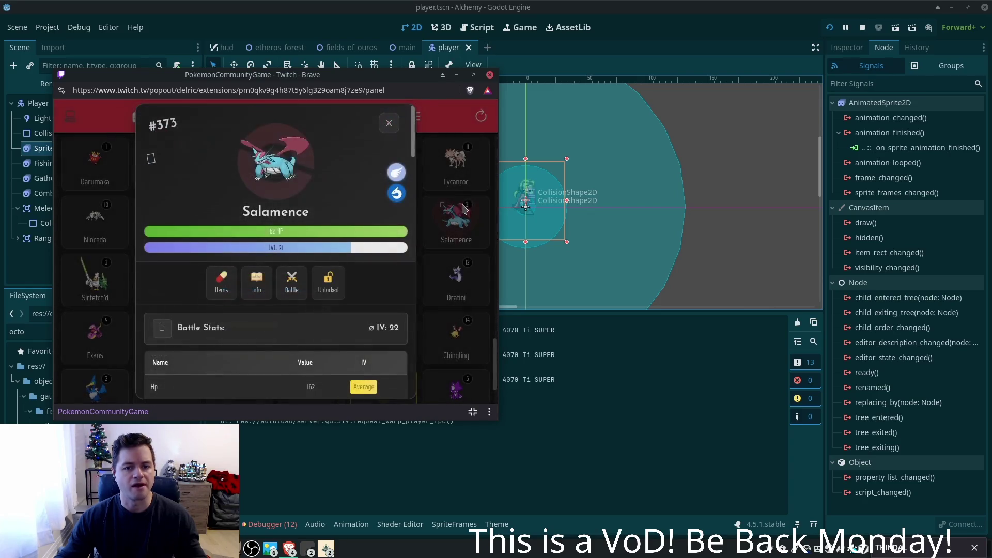
pyautogui.click(397, 126)
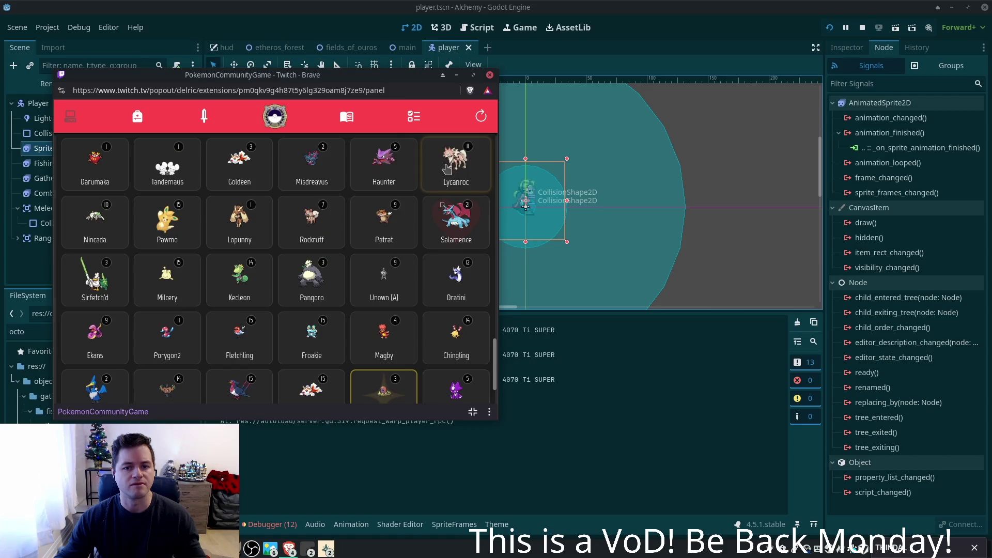
# - Scroll up to Scizor and review its details and base stats page
pyautogui.scroll(1, 321, 268)
pyautogui.scroll(2, 321, 269)
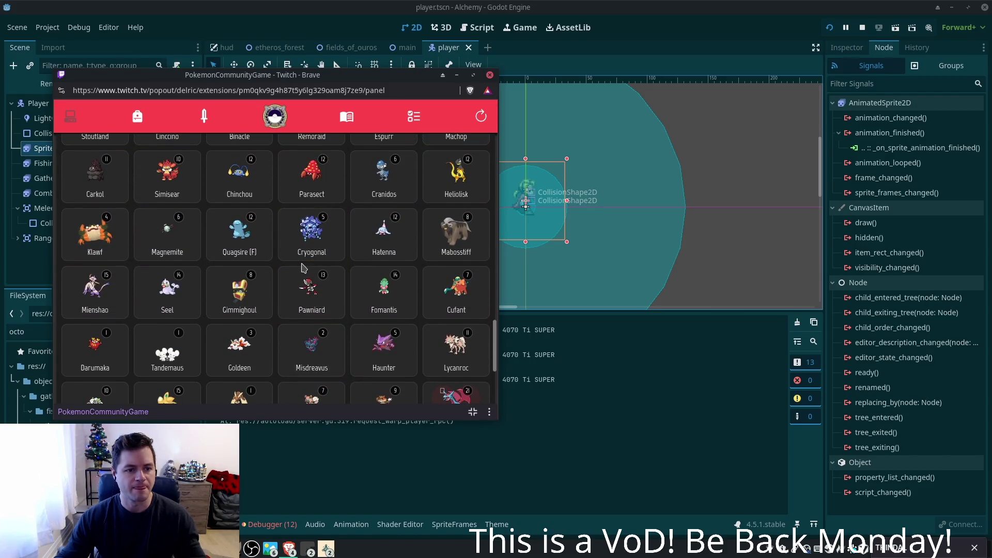
pyautogui.scroll(2, 315, 273)
pyautogui.scroll(3, 318, 274)
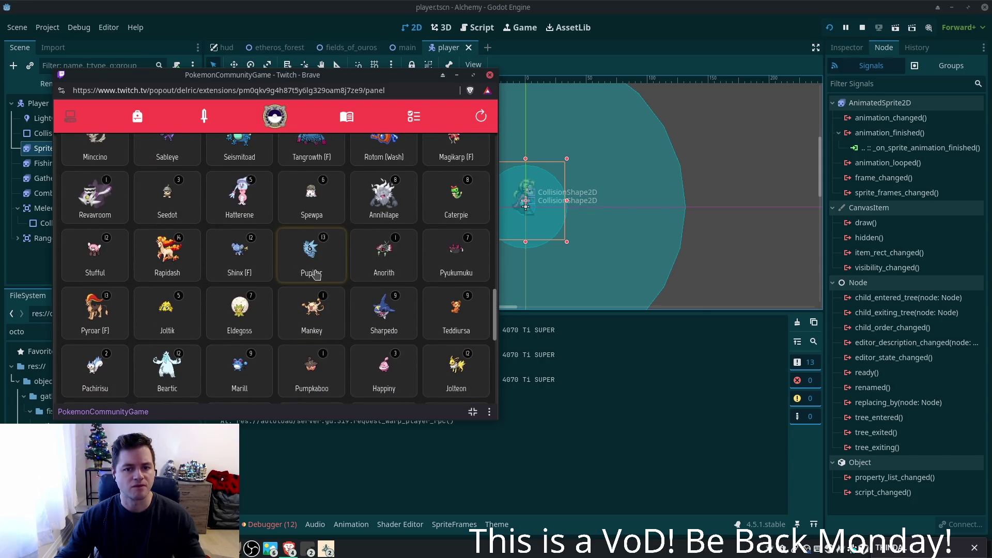
pyautogui.scroll(2, 316, 274)
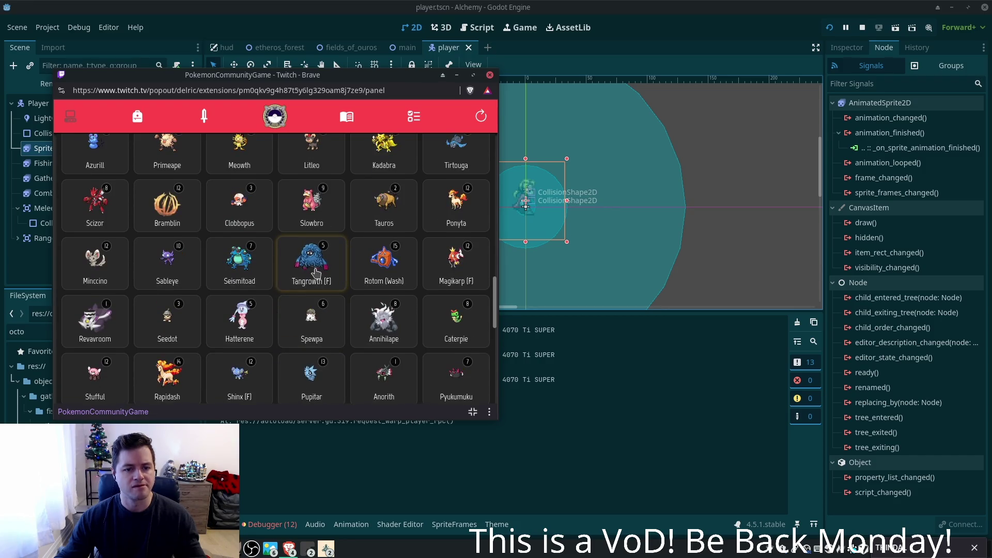
pyautogui.scroll(2, 317, 272)
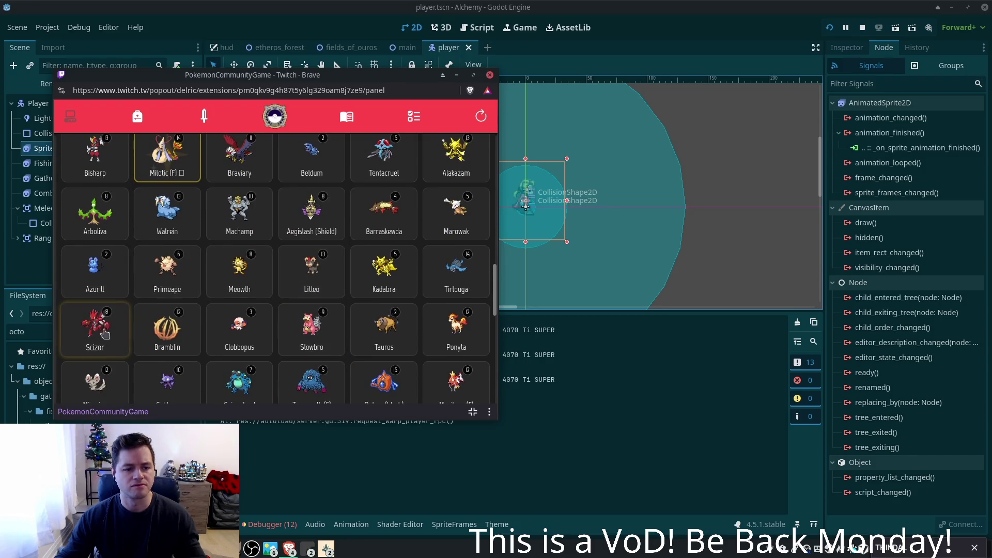
pyautogui.click(101, 331)
pyautogui.click(261, 293)
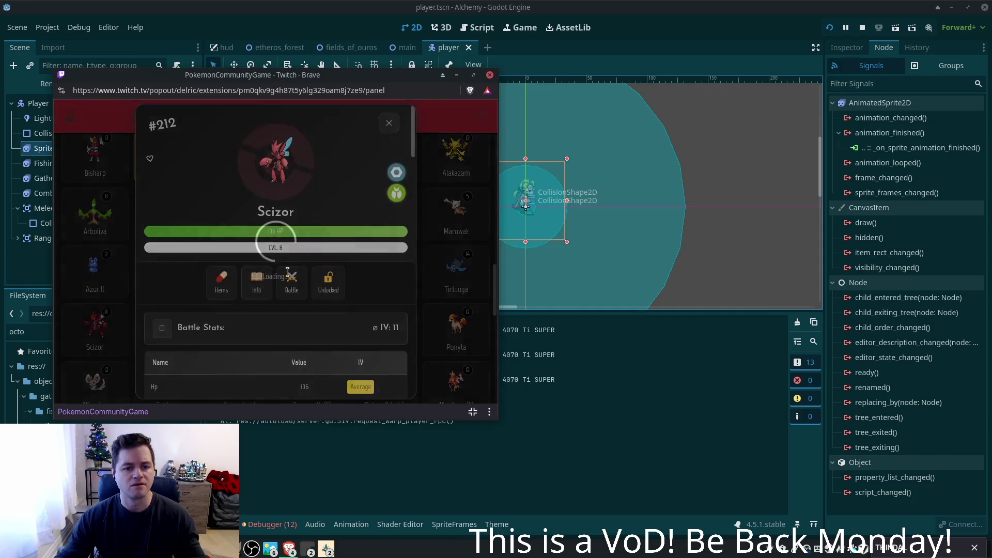
pyautogui.click(389, 123)
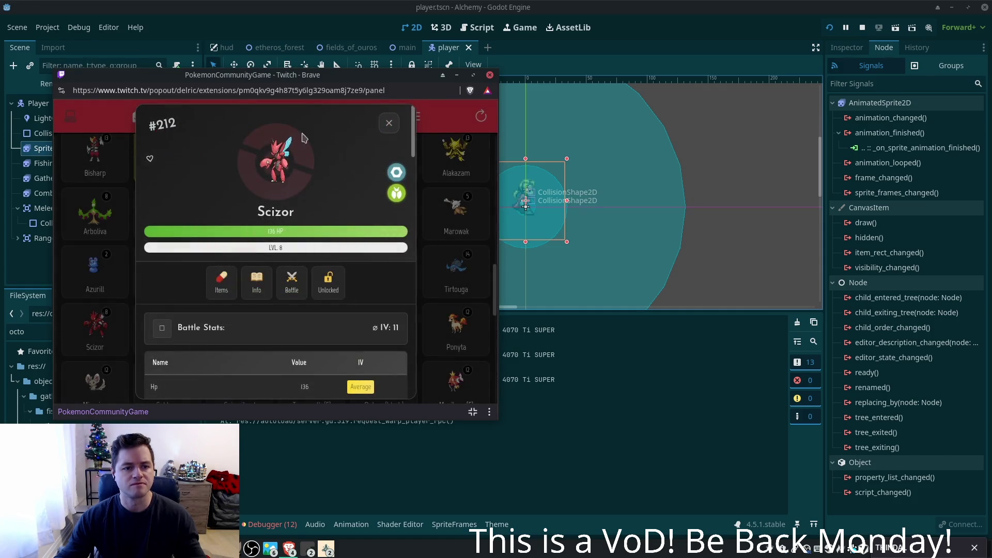
pyautogui.click(395, 123)
# - Review Alakazam #65's details and info page (Tier A, 500 total)
pyautogui.click(454, 155)
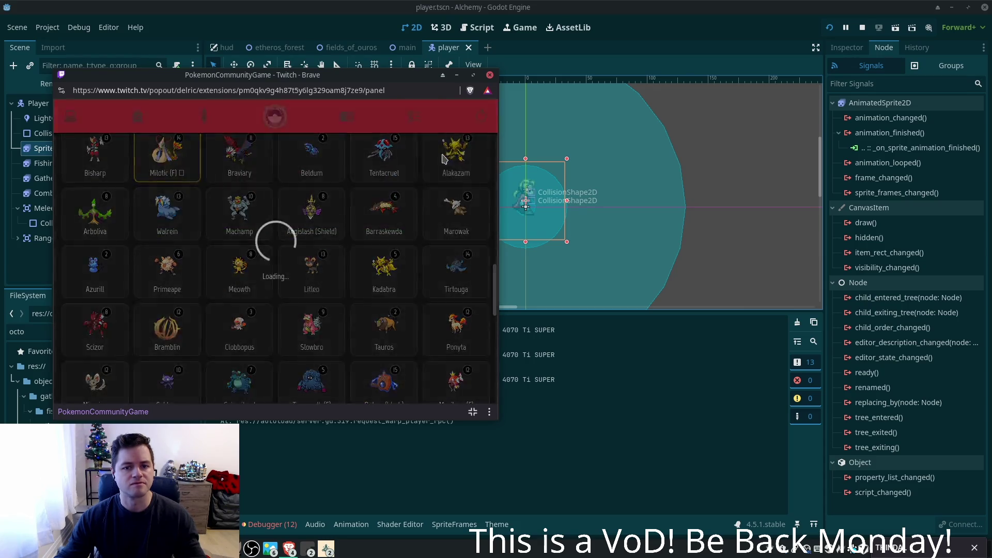
pyautogui.click(292, 281)
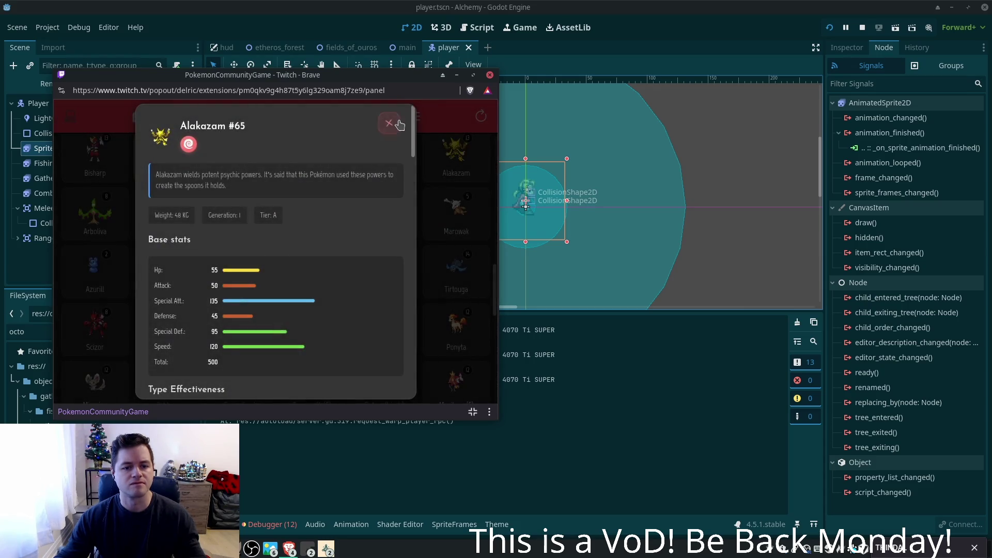
pyautogui.click(388, 127)
pyautogui.click(390, 124)
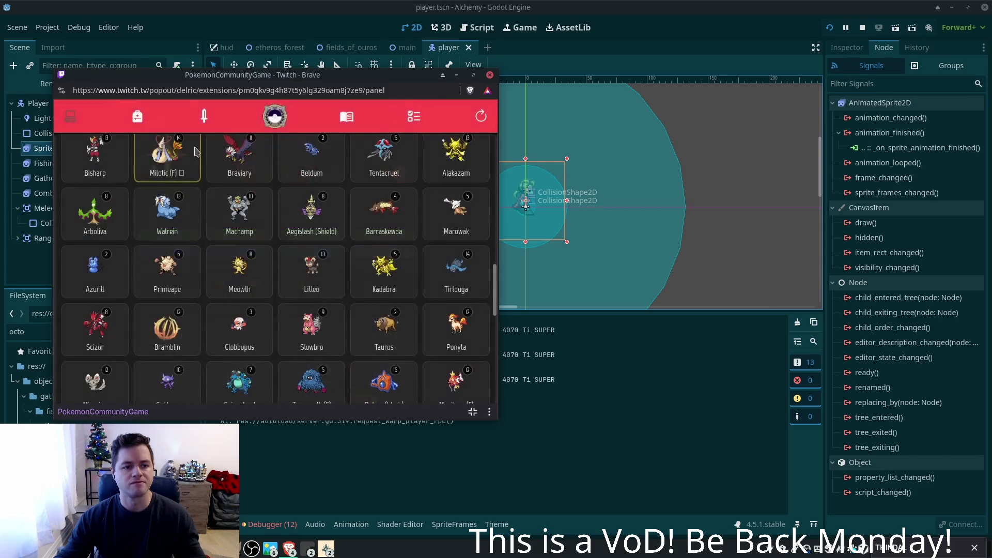
# - Review the level 14 Milotic's info (540 total), then open the Sparkling Egg's details
pyautogui.click(244, 312)
pyautogui.click(253, 289)
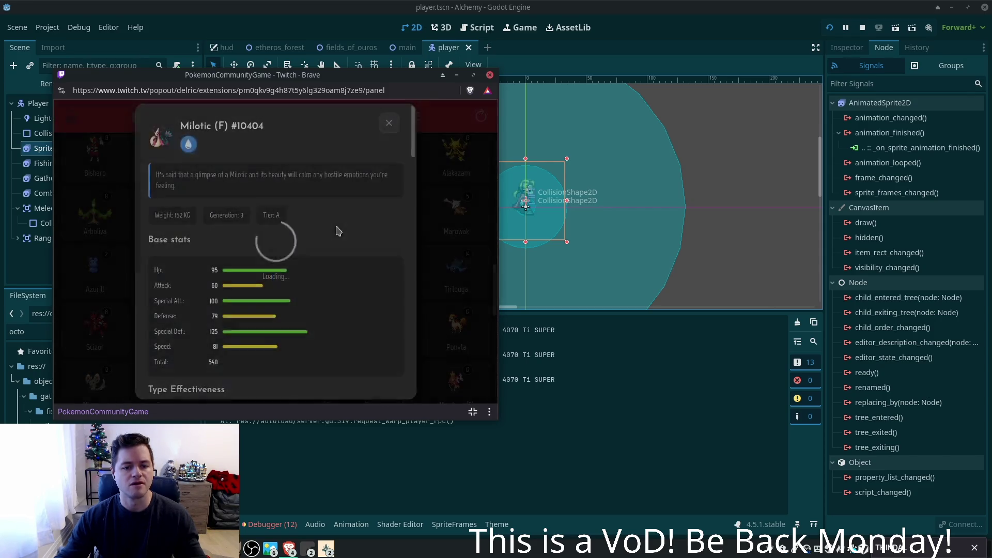
pyautogui.click(389, 125)
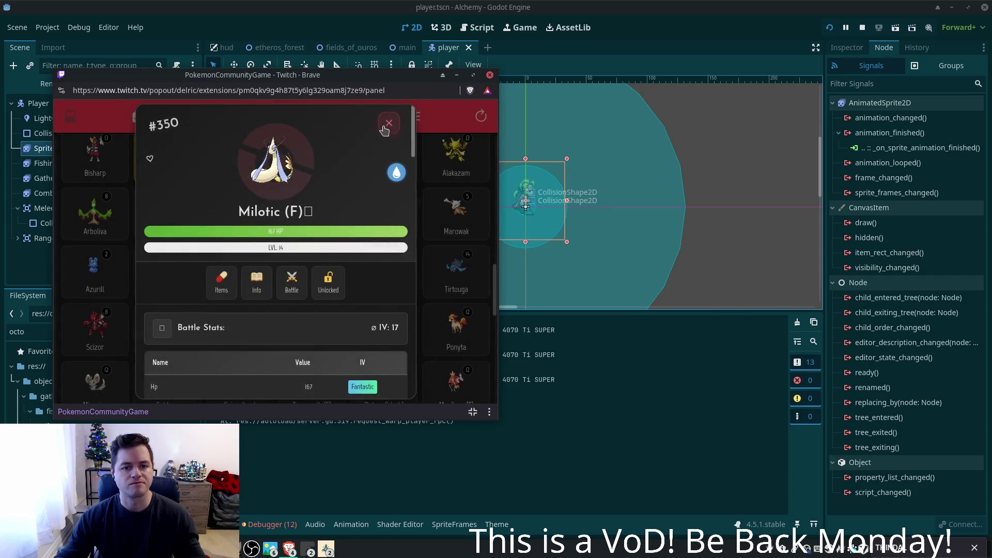
pyautogui.click(384, 131)
pyautogui.moveTo(494, 287)
pyautogui.mouseDown()
pyautogui.moveTo(496, 157)
pyautogui.moveTo(492, 196)
pyautogui.mouseUp()
pyautogui.click(298, 267)
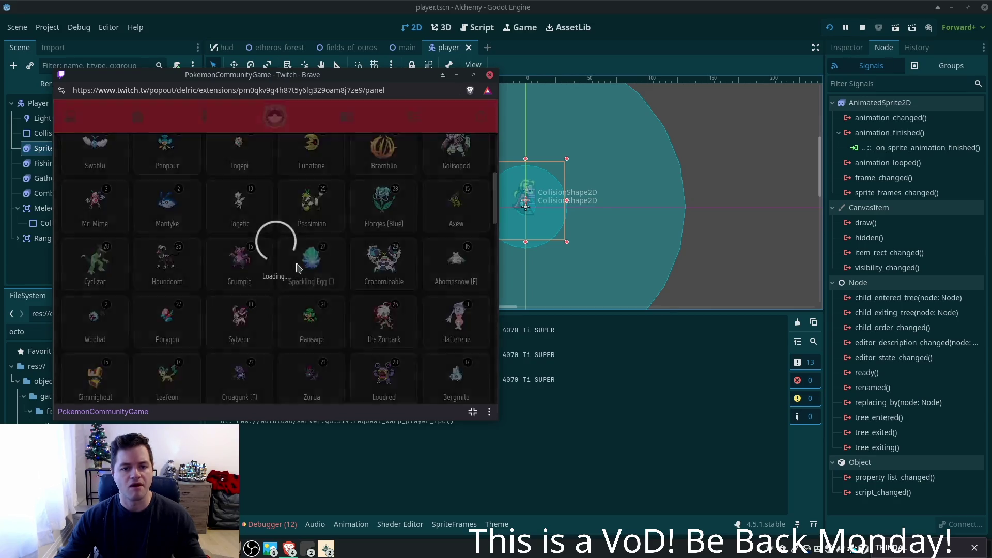
# - Check the level 27 Sparkling Egg #999001's base stats, then close it back to the grid
pyautogui.click(259, 285)
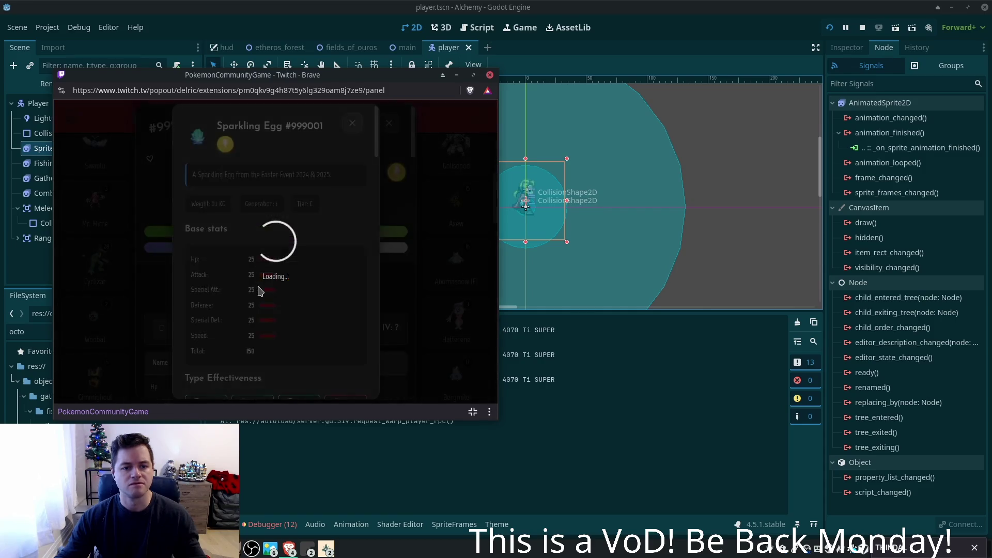
pyautogui.click(354, 124)
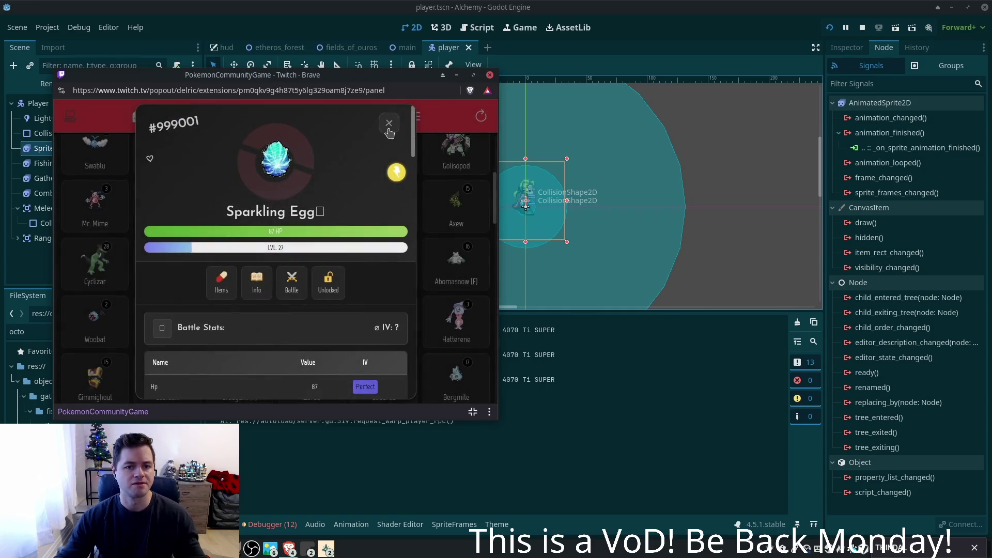
pyautogui.click(389, 124)
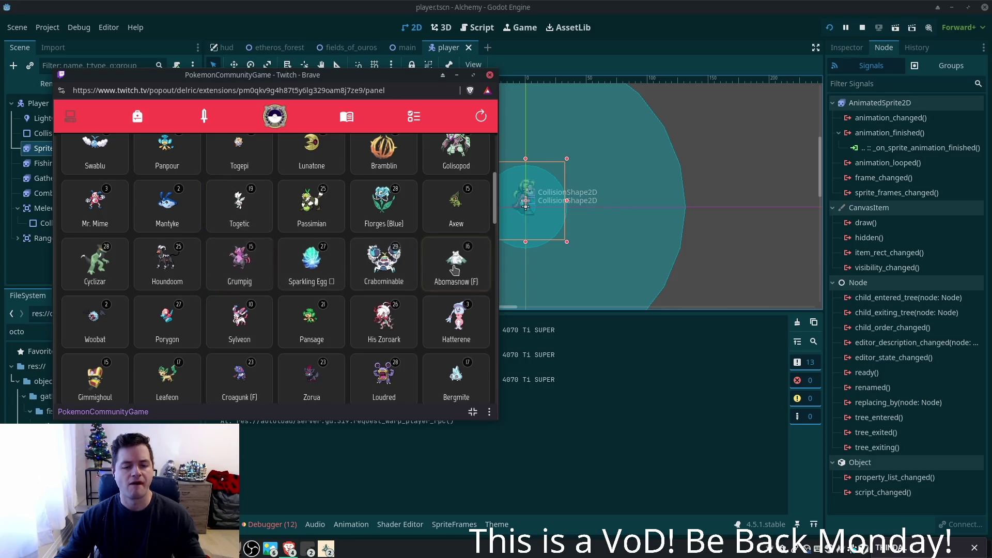
pyautogui.click(333, 270)
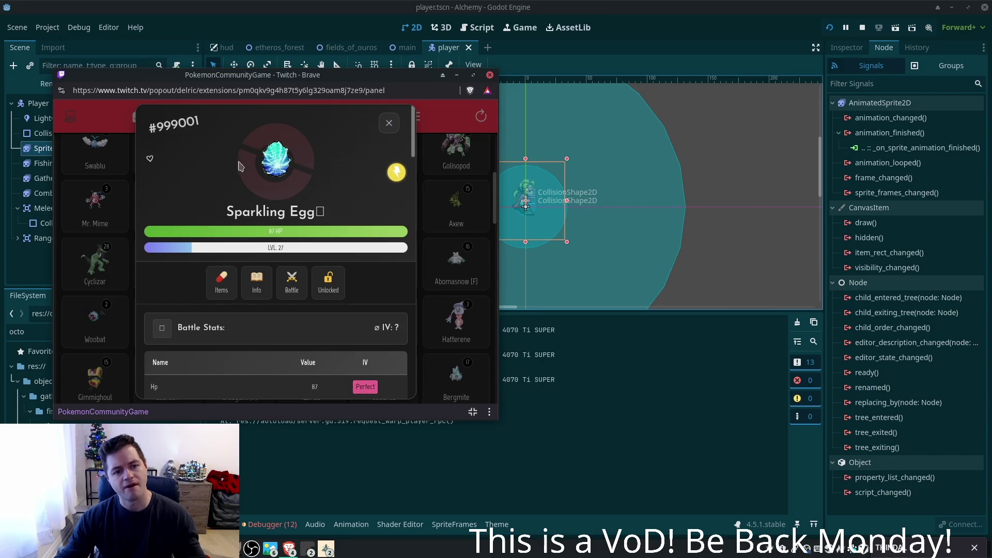
pyautogui.click(389, 123)
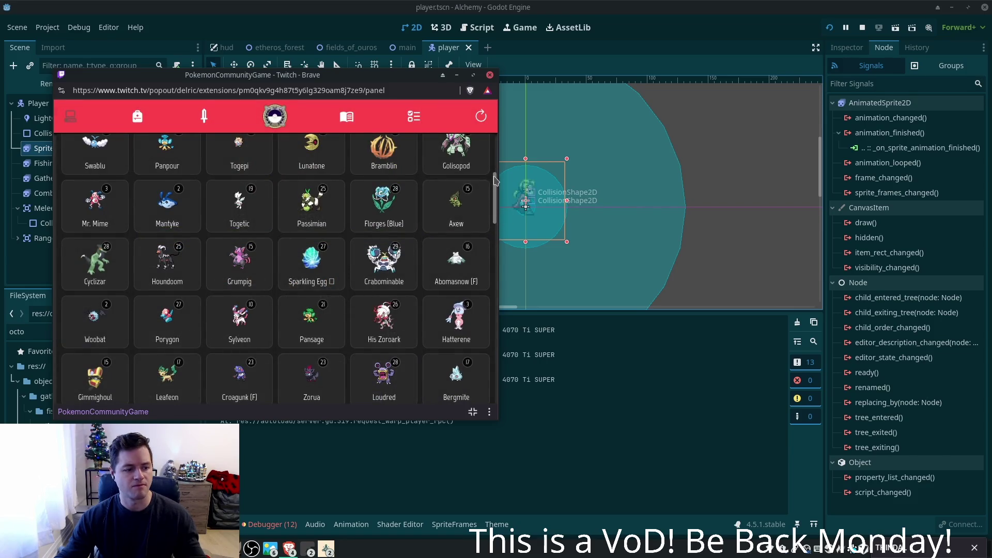
# - Bring the Godot editor in front of the popout, then switch to Cursor's player.gd
pyautogui.click(500, 191)
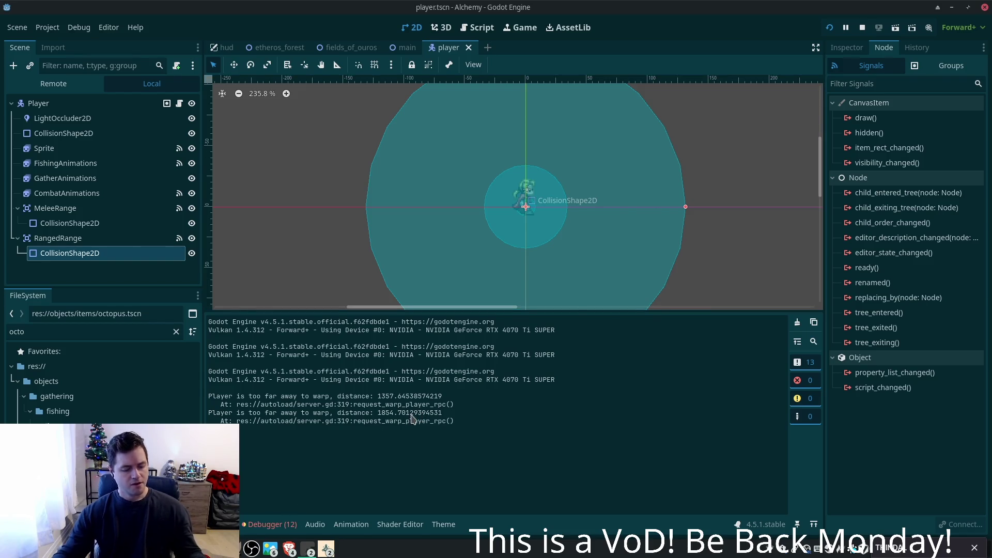
pyautogui.hotkey('alt', 'Tab')
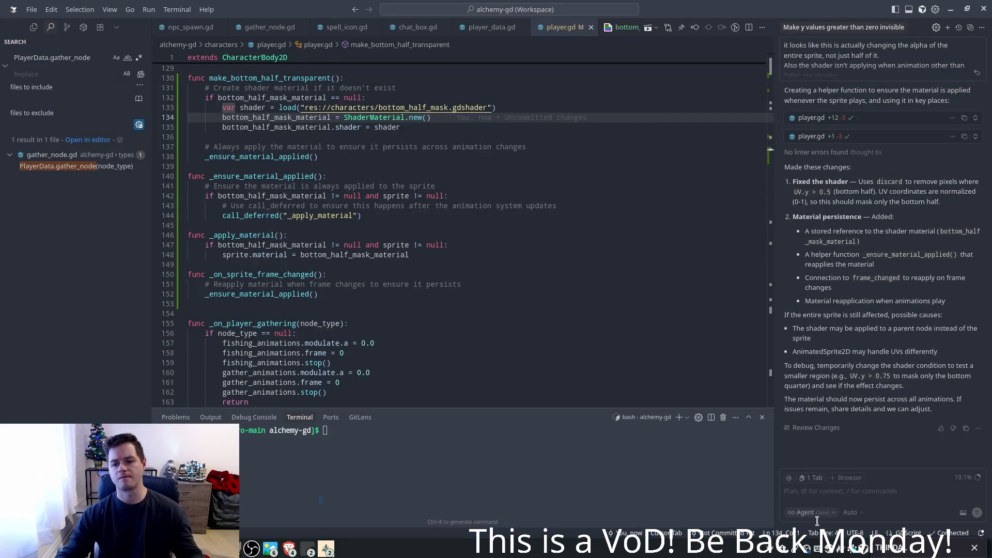
# - Tell the agent that also failed and ask for another way of accomplishing the same goal
pyautogui.write('t')
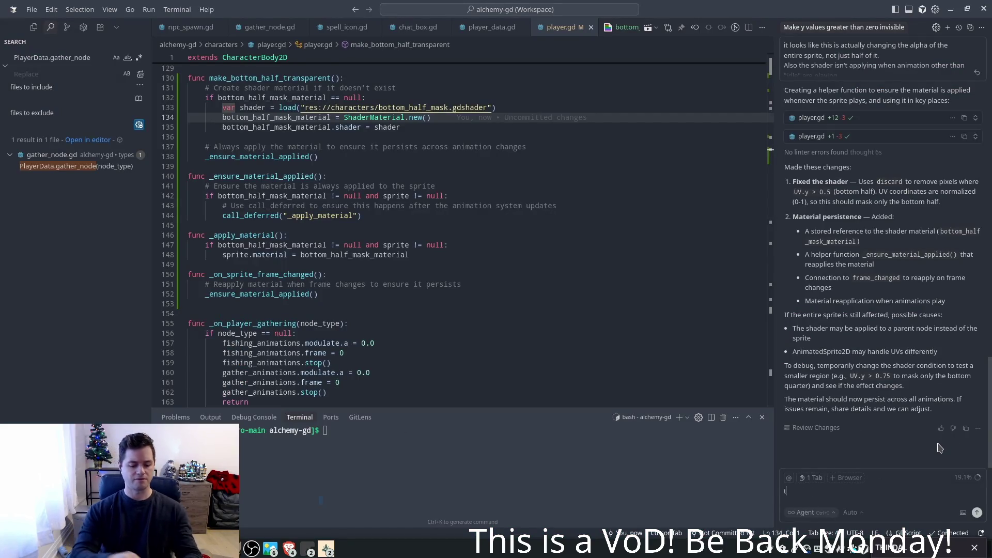
pyautogui.write('hat also t')
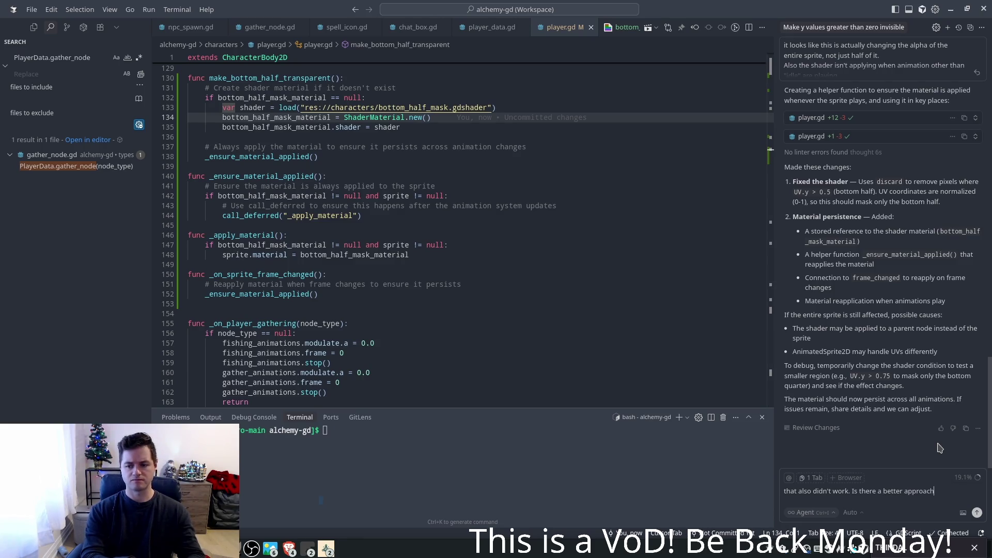
pyautogui.write('ccomplishing the same ')
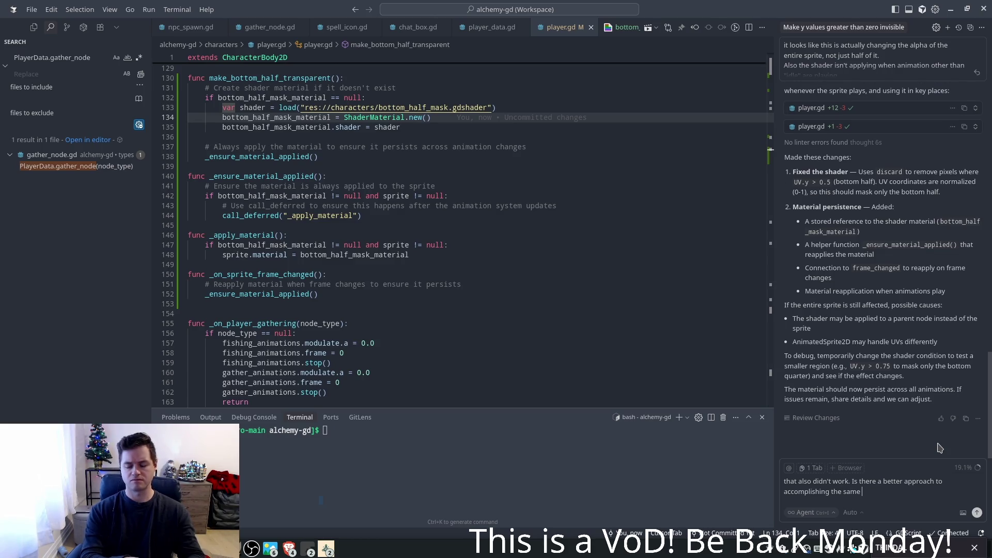
pyautogui.write('goal perhaps?')
pyautogui.press('Return')
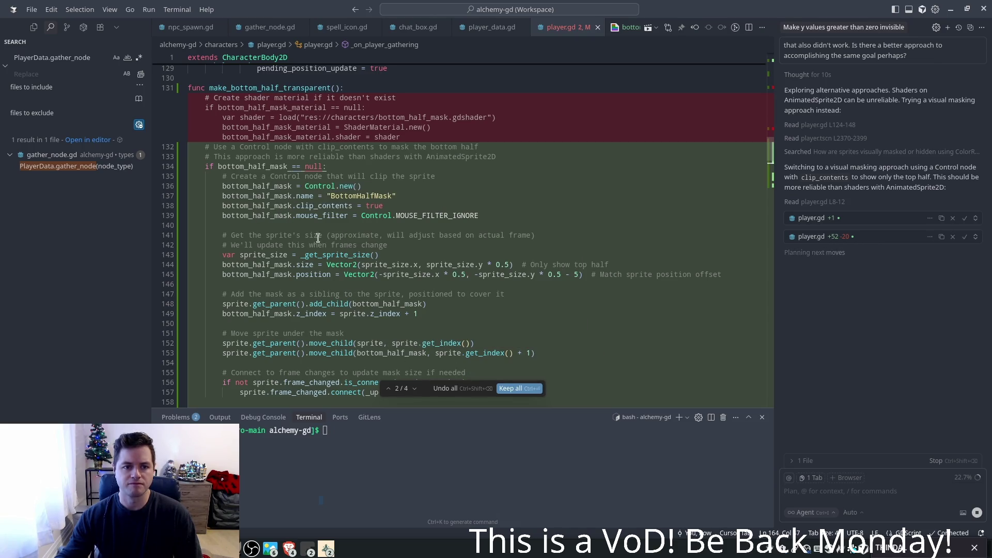
# - Scroll through player.gd's pending diff blocks, including the _get_sprite_size and _update_mask_size helpers
pyautogui.scroll(-1, 356, 251)
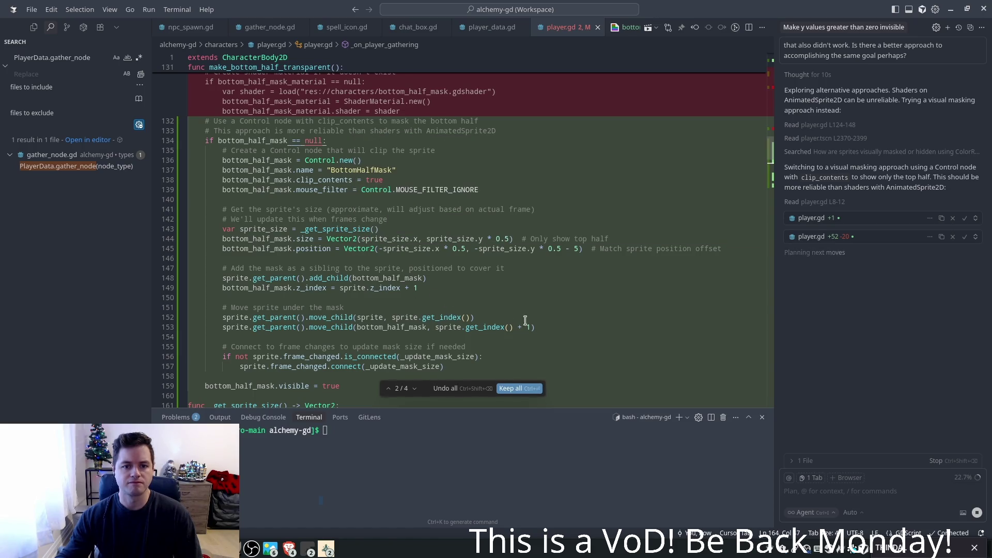
pyautogui.scroll(-2, 542, 326)
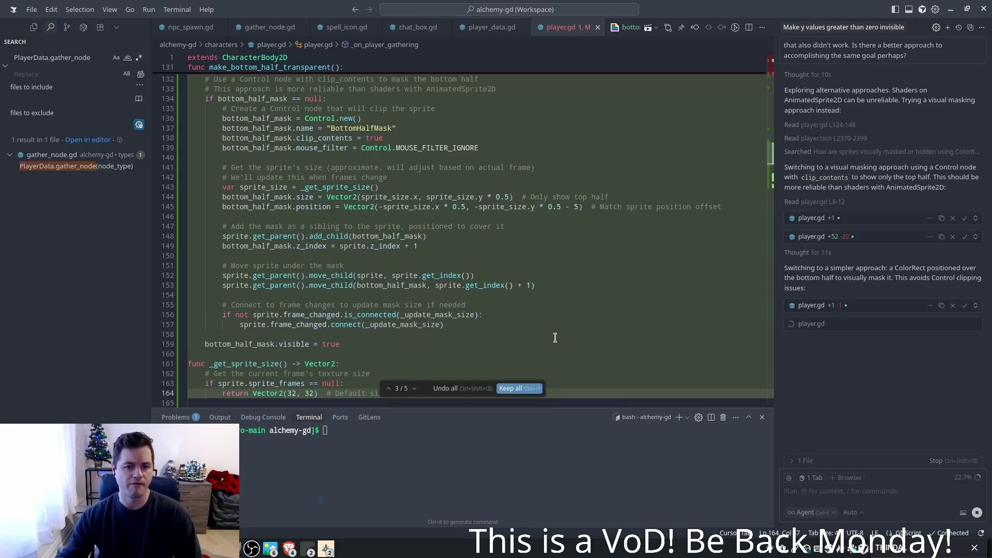
pyautogui.scroll(-4, 465, 310)
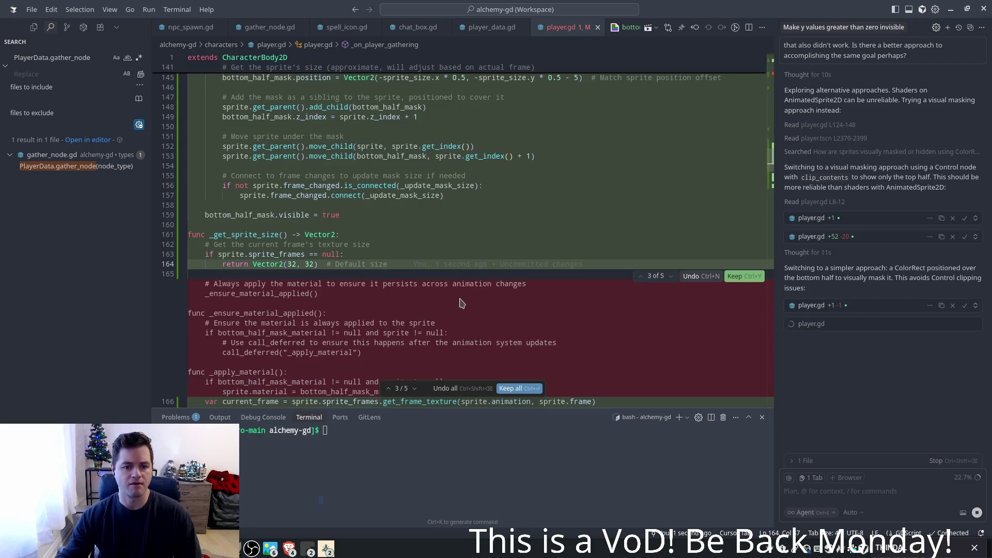
pyautogui.scroll(-4, 461, 303)
pyautogui.scroll(-3, 460, 300)
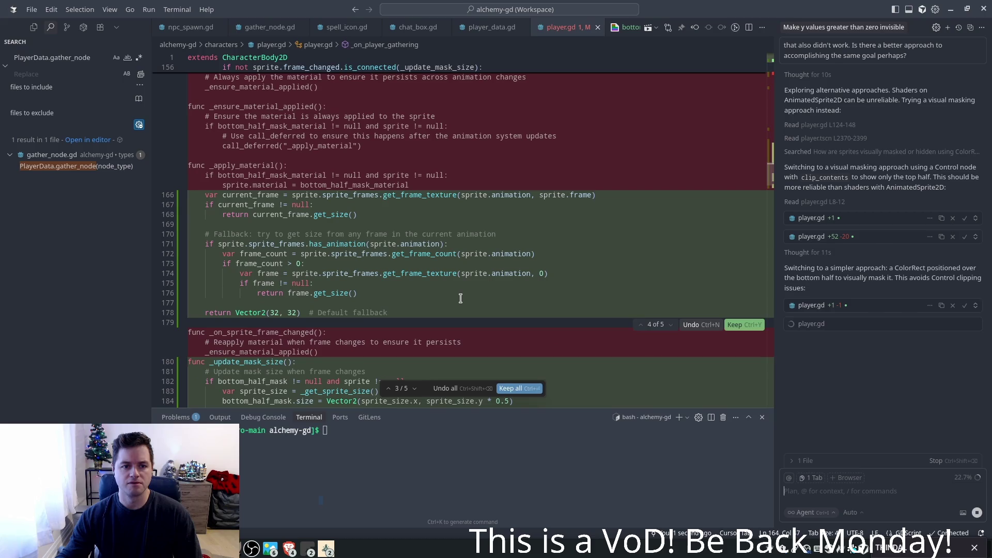
pyautogui.scroll(-3, 460, 298)
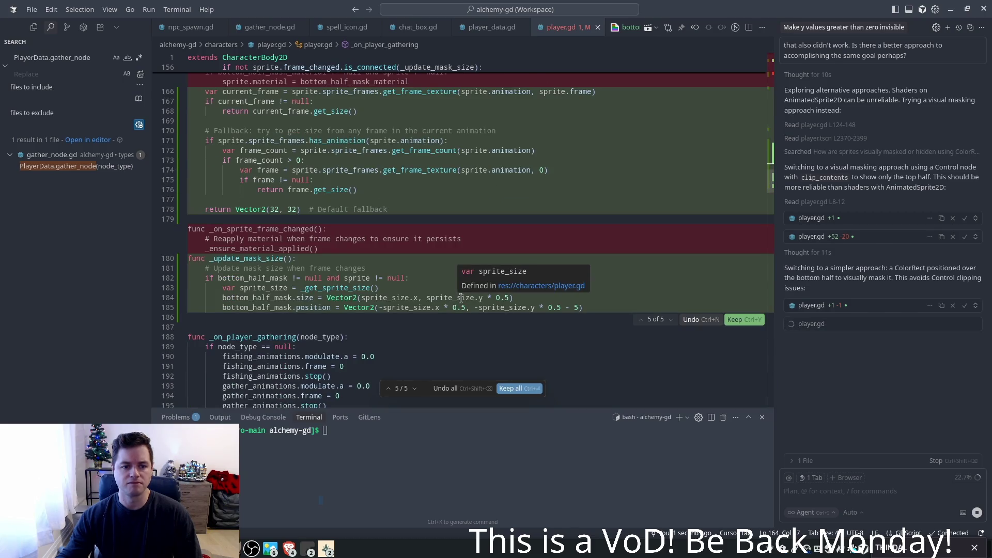
pyautogui.scroll(-3, 460, 298)
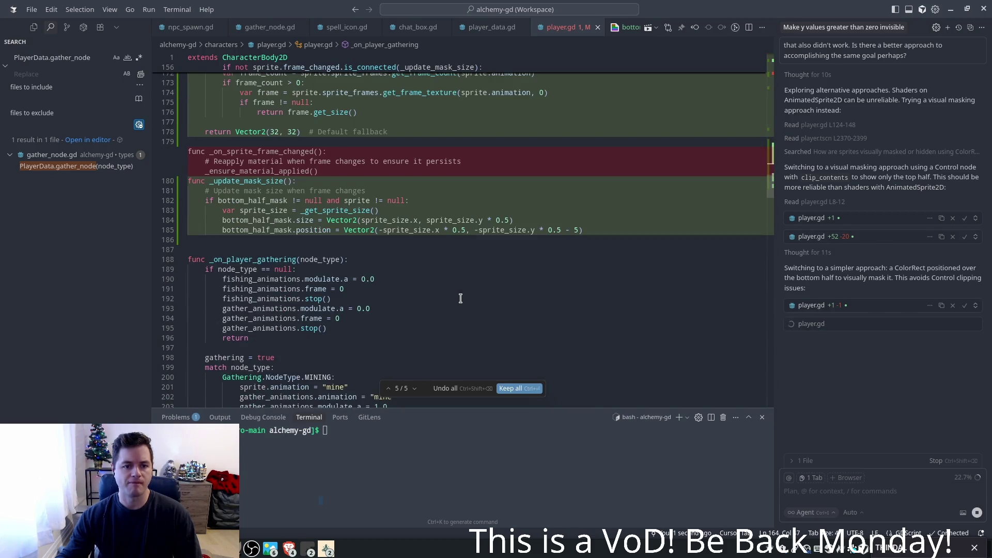
pyautogui.scroll(-6, 460, 298)
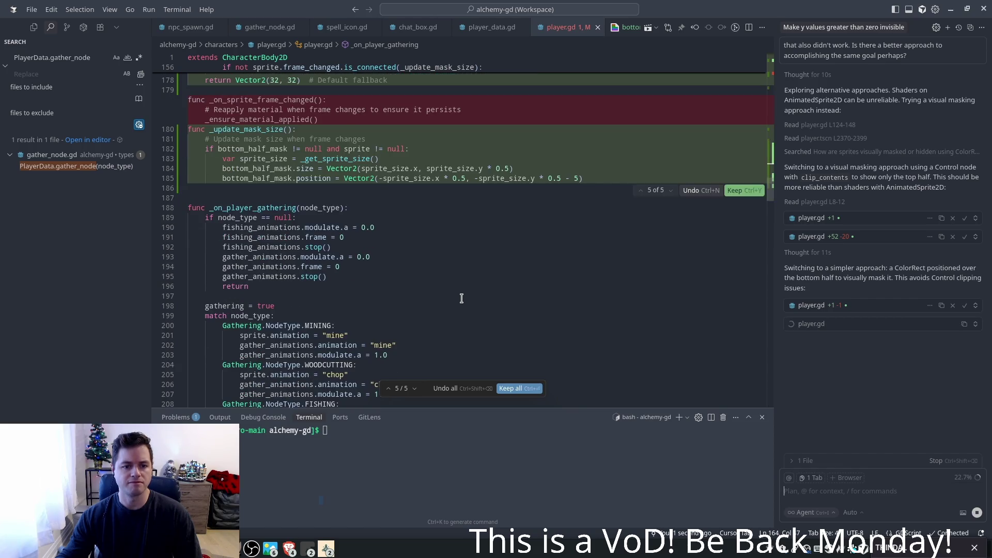
pyautogui.scroll(-4, 464, 299)
pyautogui.scroll(-4, 465, 299)
pyautogui.scroll(4, 466, 300)
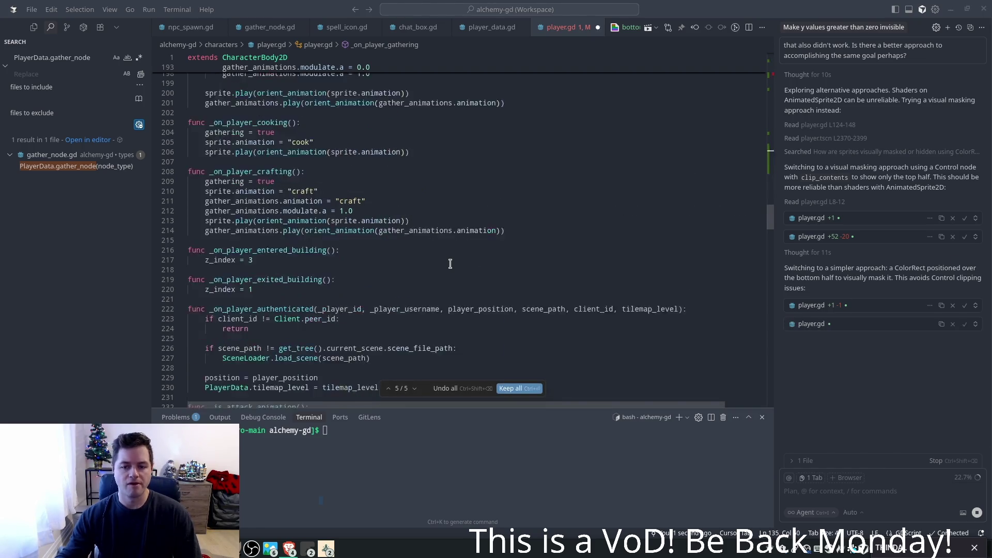
pyautogui.scroll(-2, 475, 277)
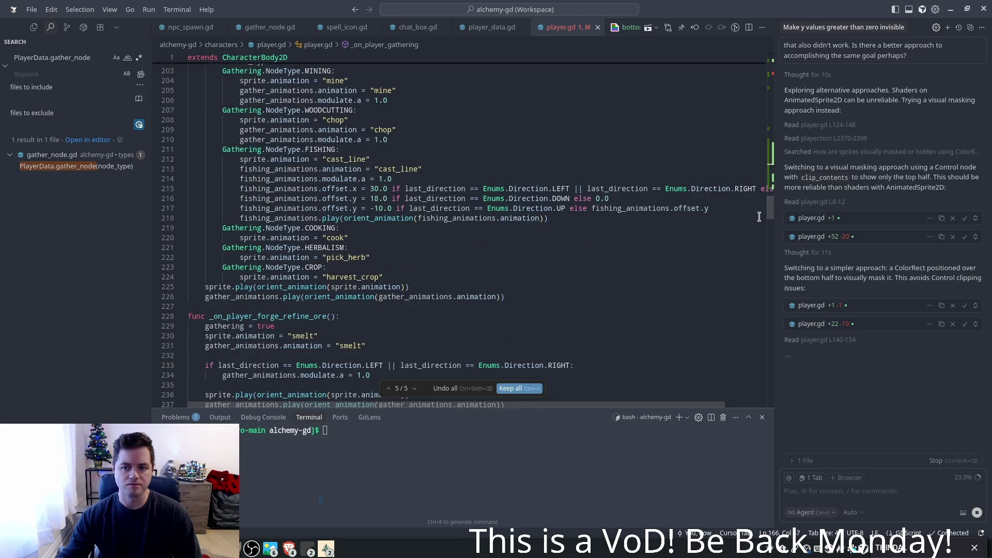
pyautogui.moveTo(771, 215)
pyautogui.mouseDown()
pyautogui.moveTo(773, 68)
pyautogui.moveTo(775, 187)
pyautogui.moveTo(779, 173)
pyautogui.mouseUp()
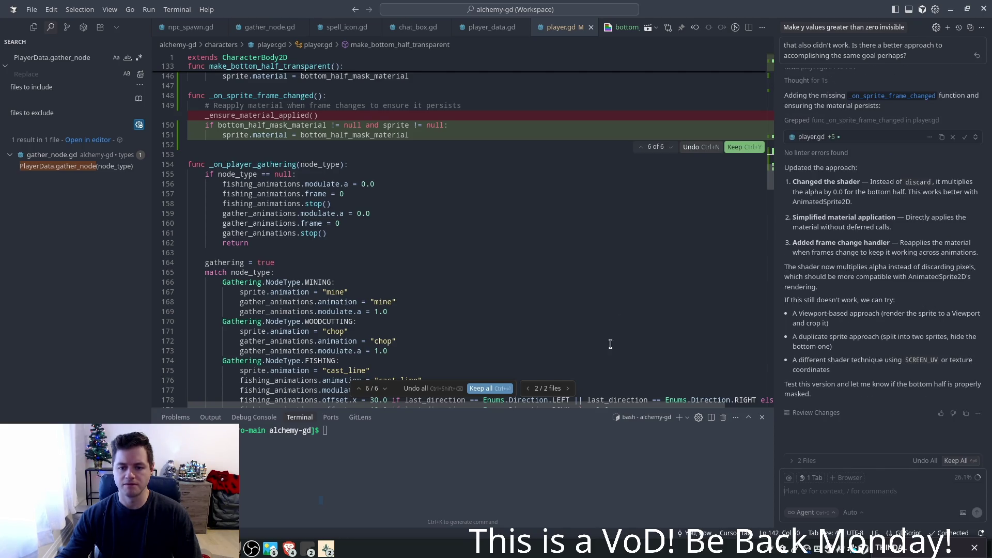
# - Keep all agent edits to player.gd and bottom_half_mask.gdshader, then return to Godot
pyautogui.click(496, 389)
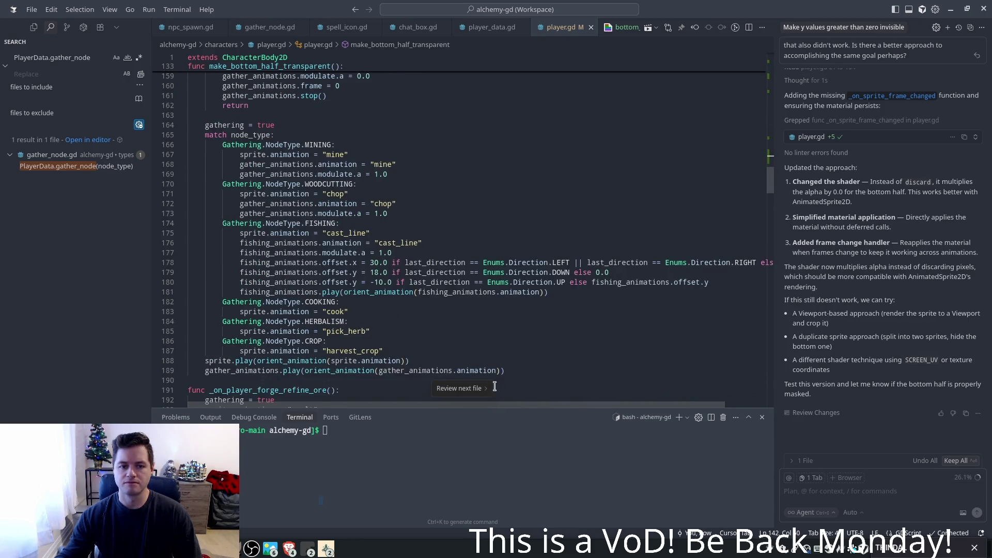
pyautogui.click(475, 396)
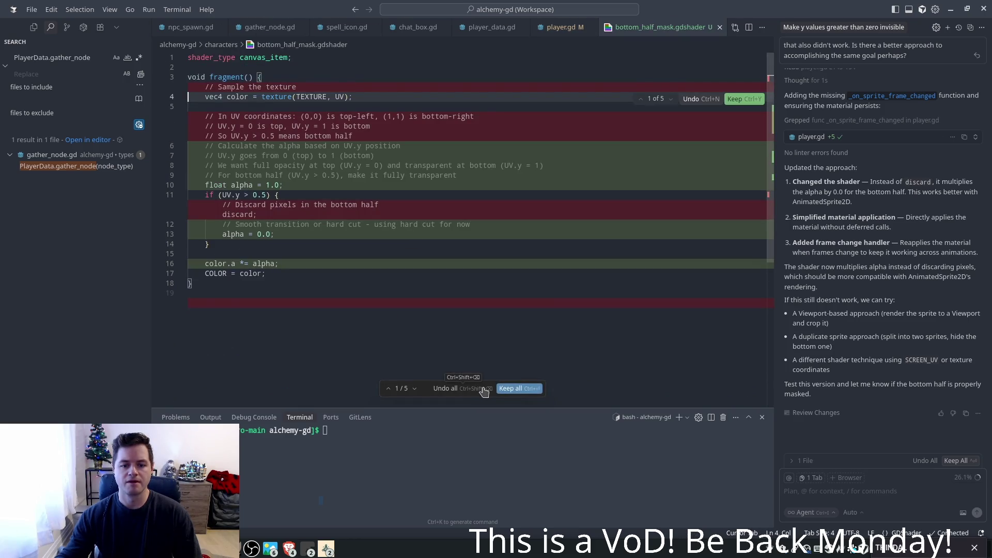
pyautogui.click(511, 389)
pyautogui.click(333, 188)
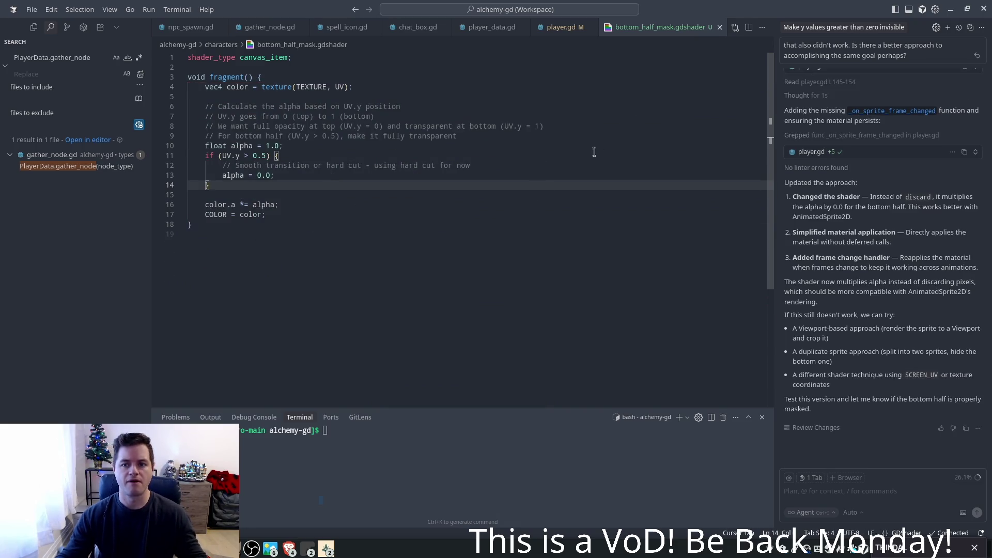
pyautogui.press('Down')
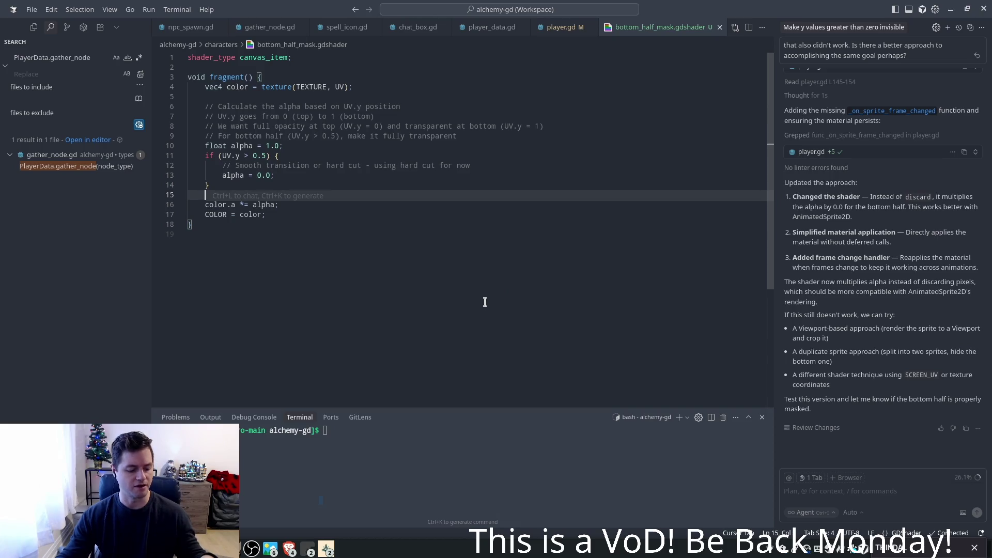
pyautogui.hotkey('alt', 'Tab')
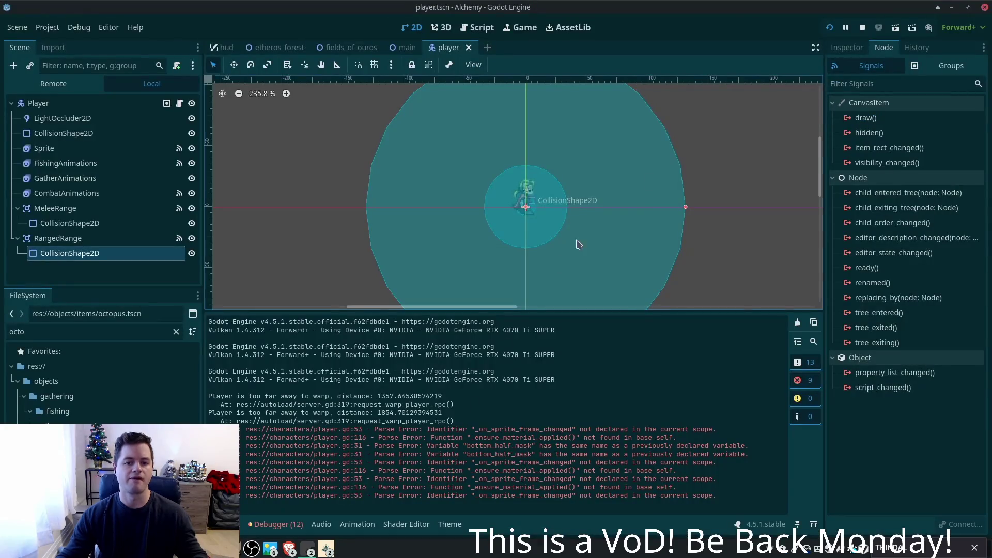
# - Run the project, QuickLogin into Fields of Ouros, and check the Debugger errors and Output log
pyautogui.click(828, 29)
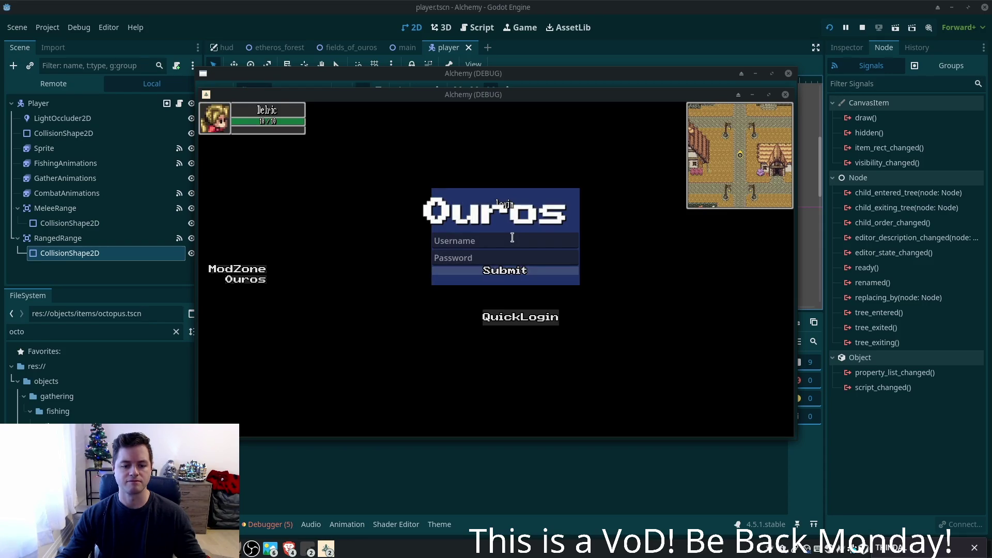
pyautogui.click(520, 317)
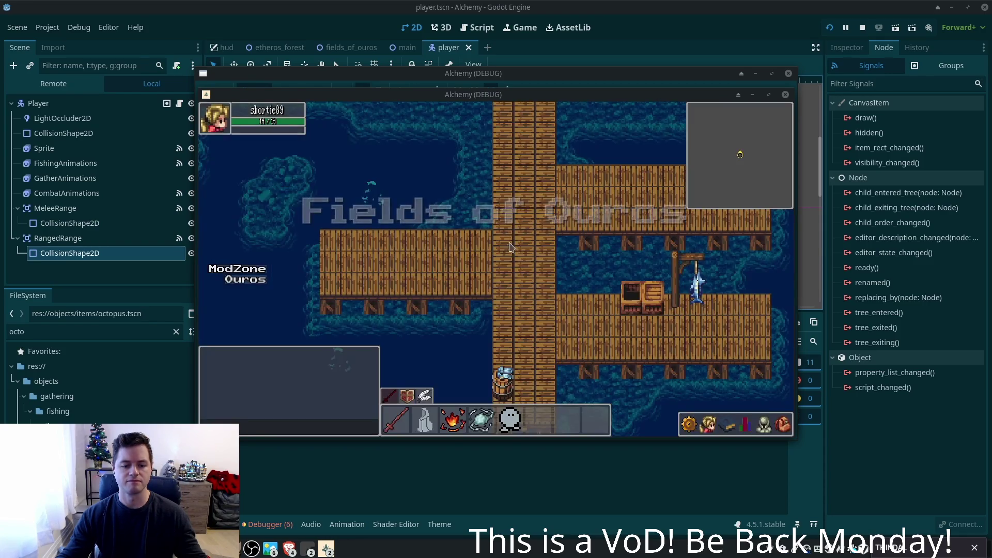
pyautogui.click(279, 524)
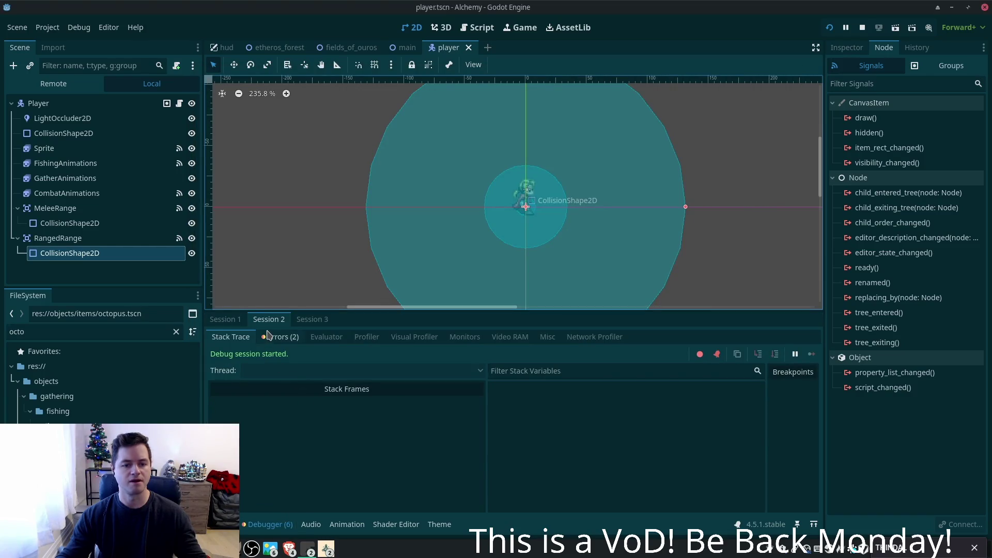
pyautogui.click(281, 337)
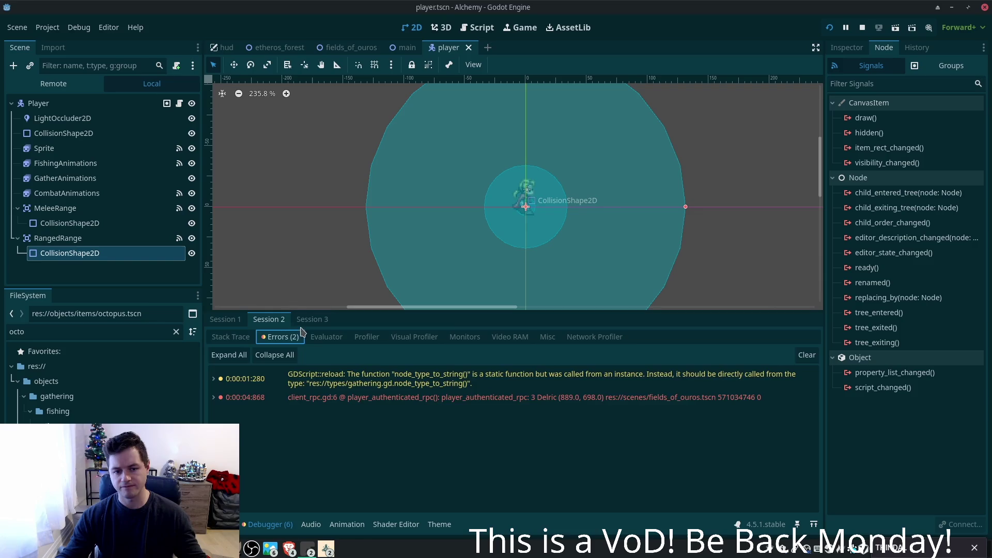
pyautogui.click(227, 320)
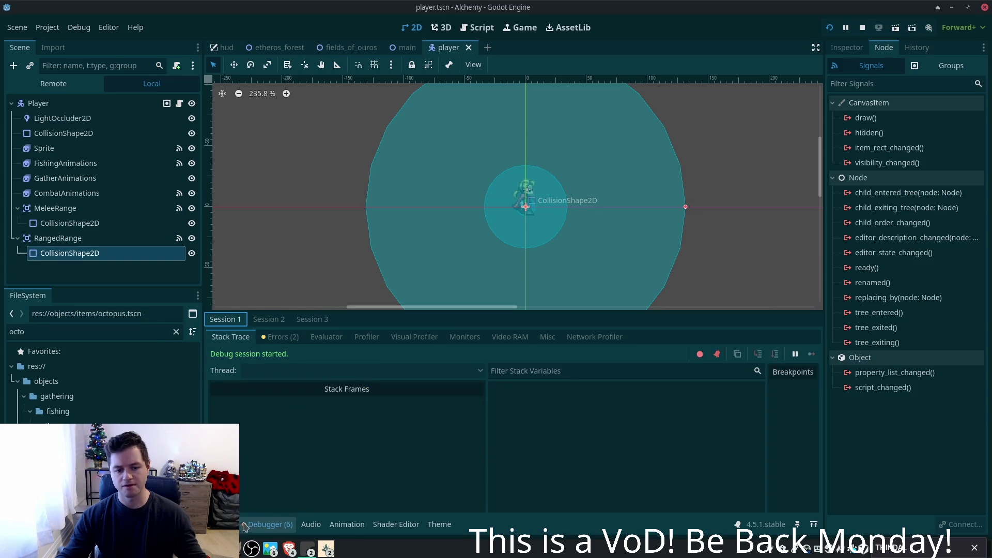
pyautogui.click(227, 524)
# - Walk the player right a few steps, stop the game with F8, and return to Cursor
pyautogui.click(326, 548)
pyautogui.click(362, 483)
pyautogui.press('d')
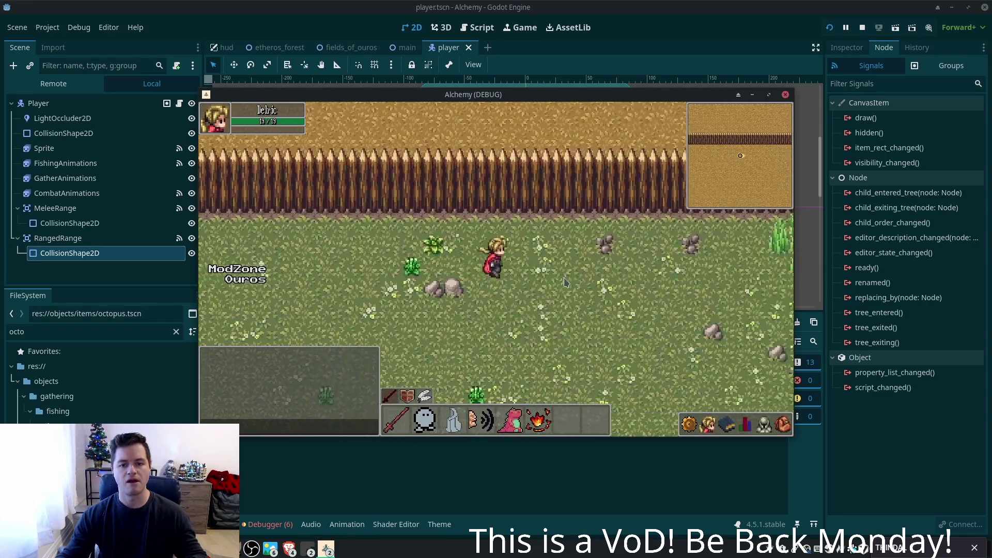
pyautogui.press('d')
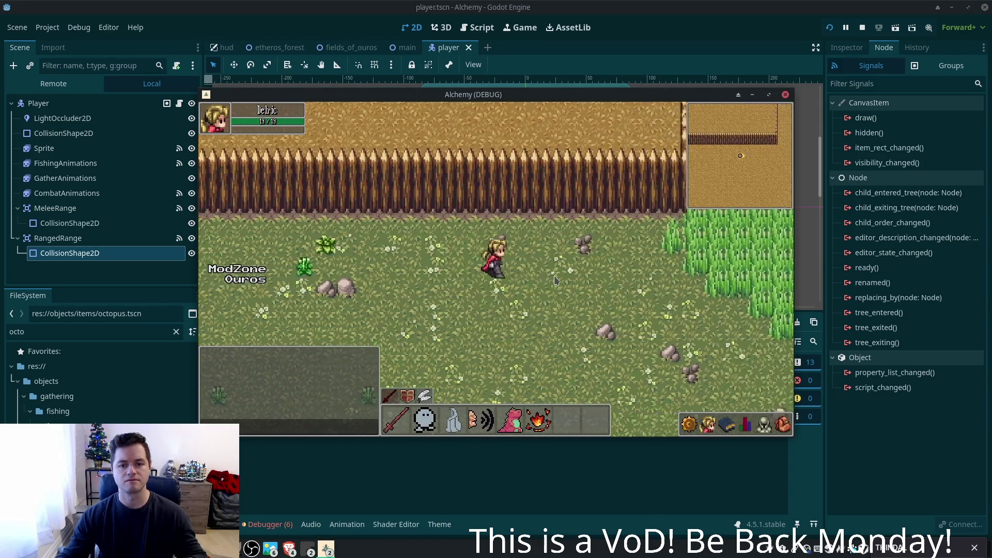
pyautogui.press('d')
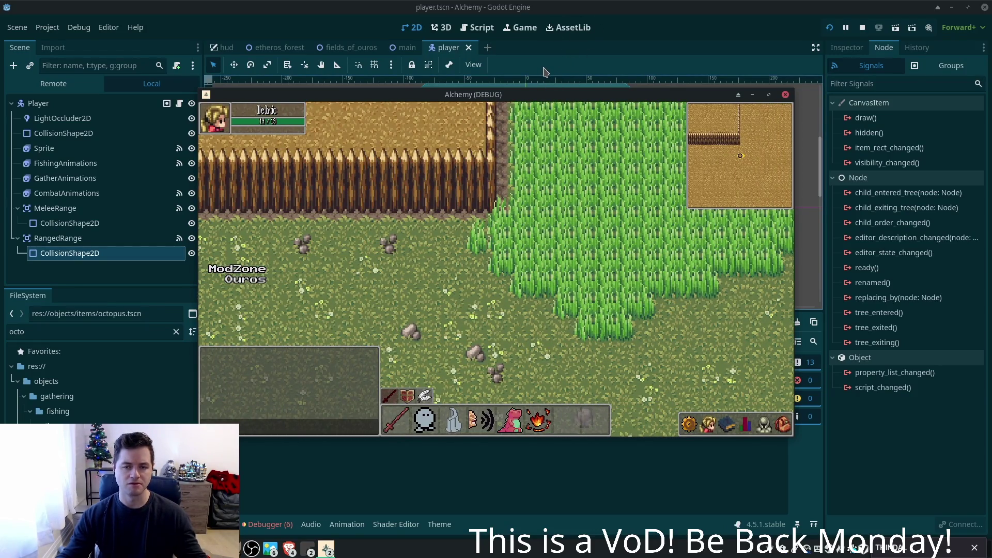
pyautogui.press('F8')
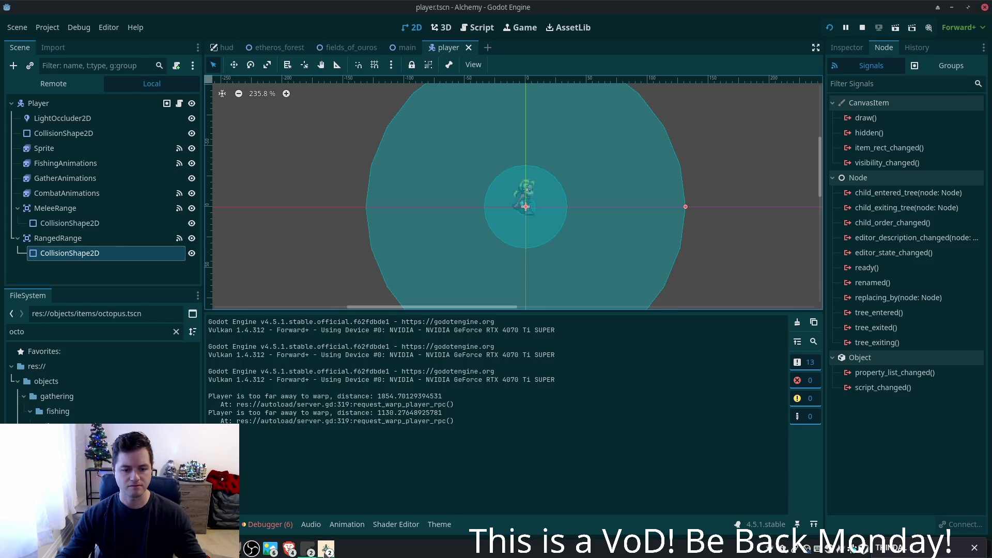
pyautogui.click(327, 552)
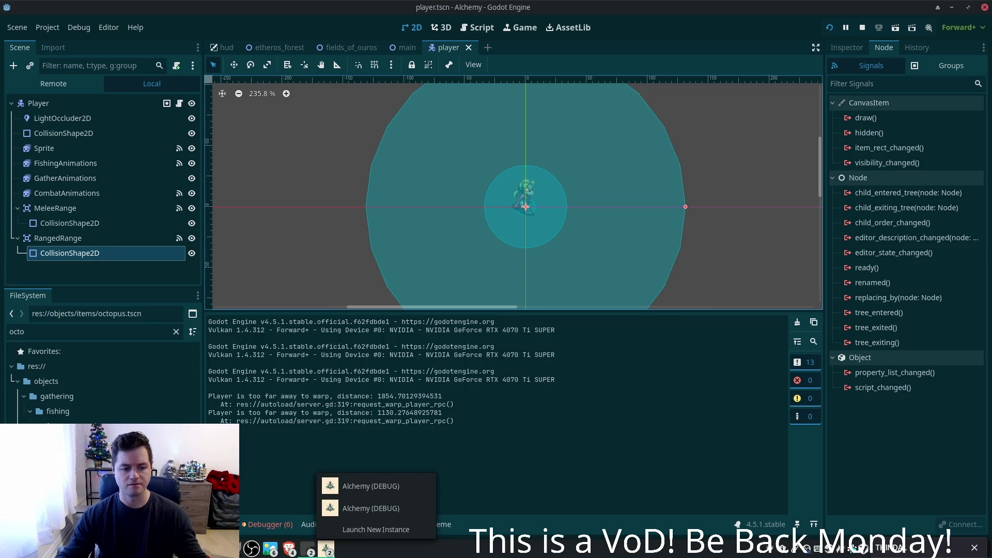
pyautogui.click(308, 549)
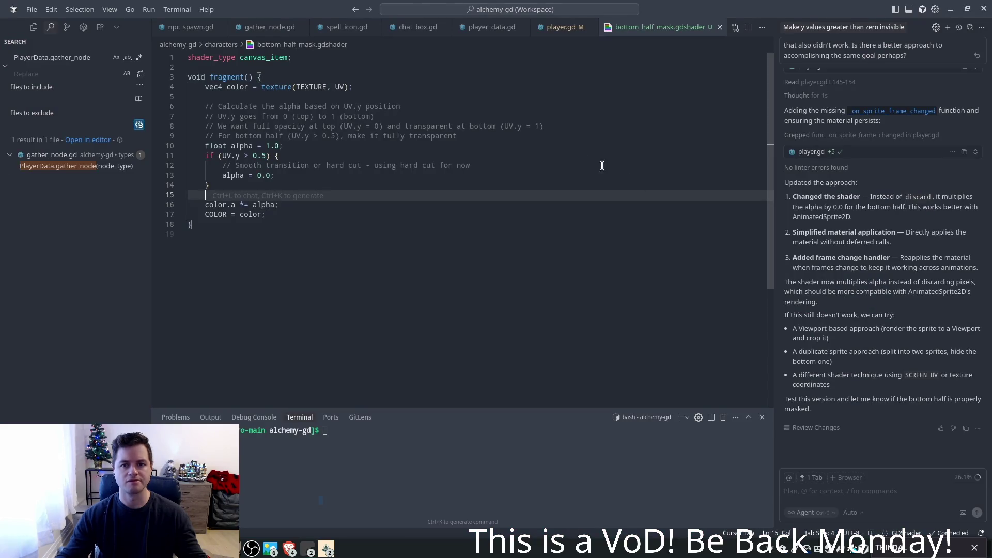
# - Tell the agent it's still not working and to remove any code it added relating to this
pyautogui.click(847, 497)
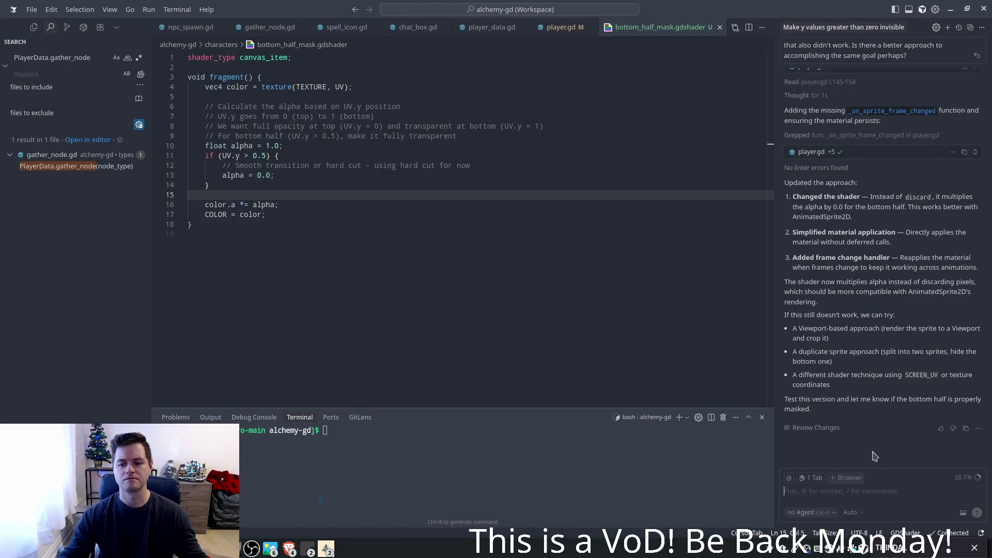
pyautogui.write('that')
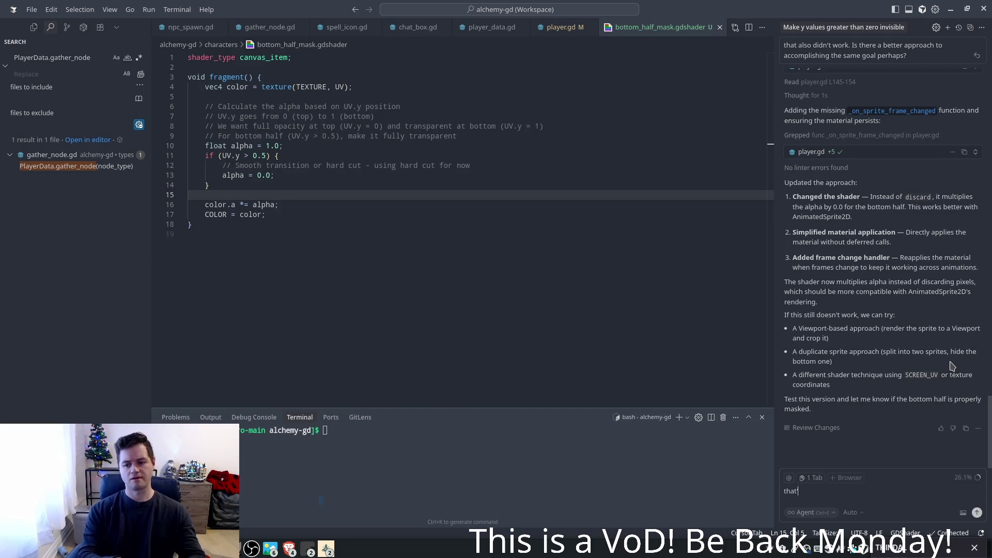
pyautogui.write("'s not working ")
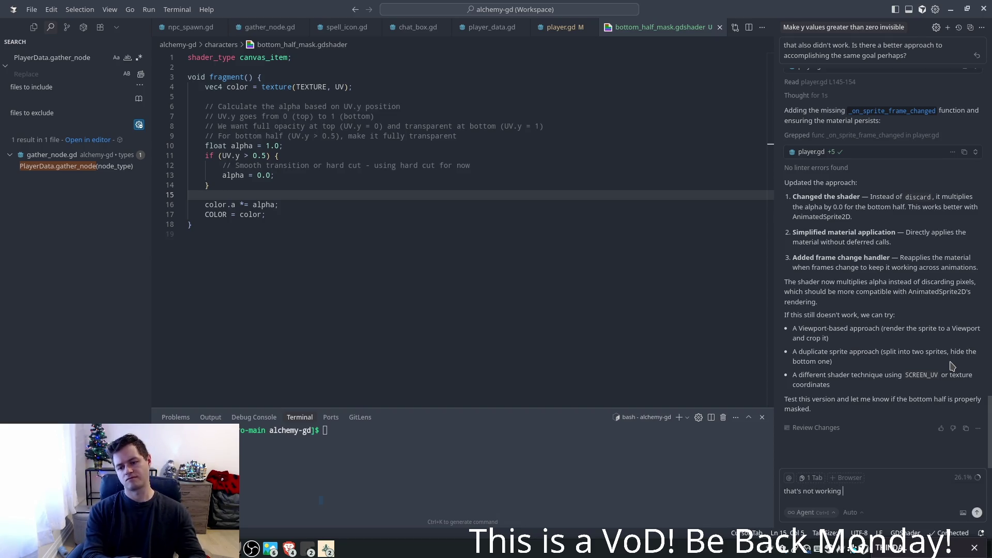
pyautogui.write('either, lets abo')
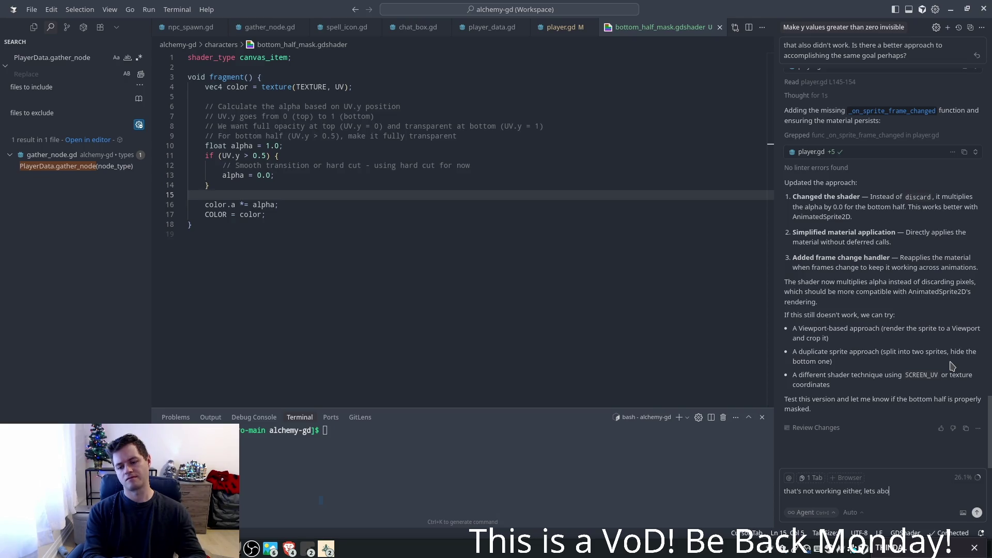
pyautogui.write('rt. Please remove any ')
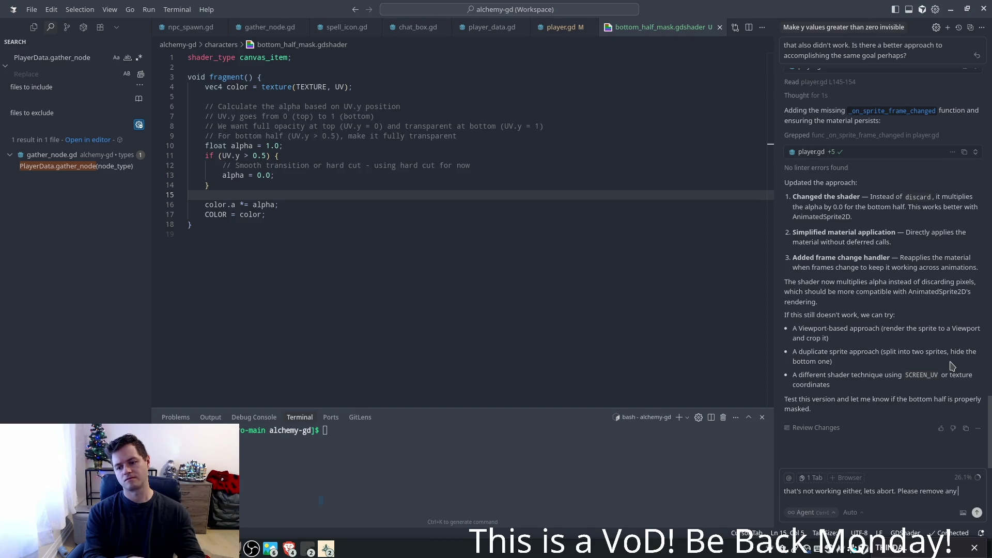
pyautogui.write('code ')
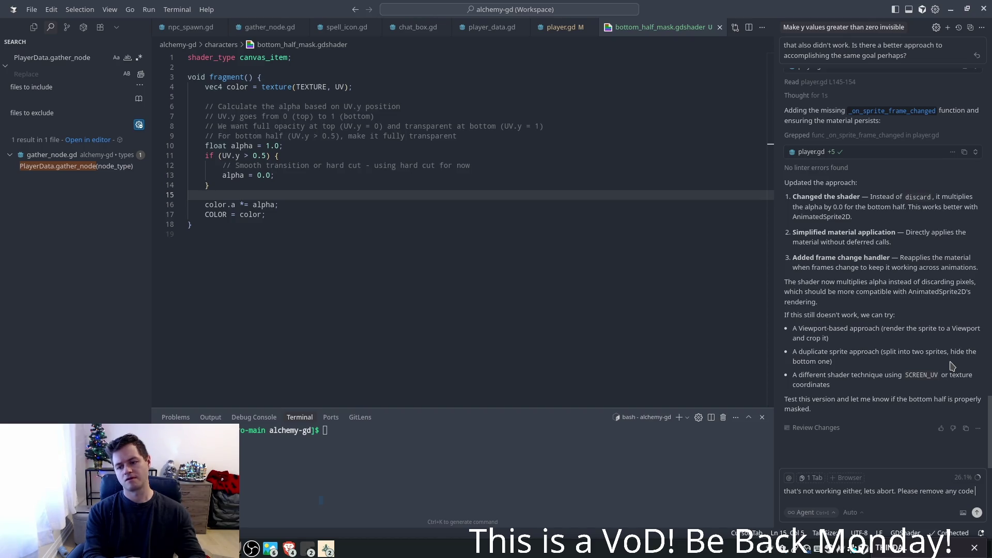
pyautogui.write('youv')
pyautogui.press('BackSpace')
pyautogui.write("'ve a")
pyautogui.press('BackSpace')
pyautogui.write('ded ')
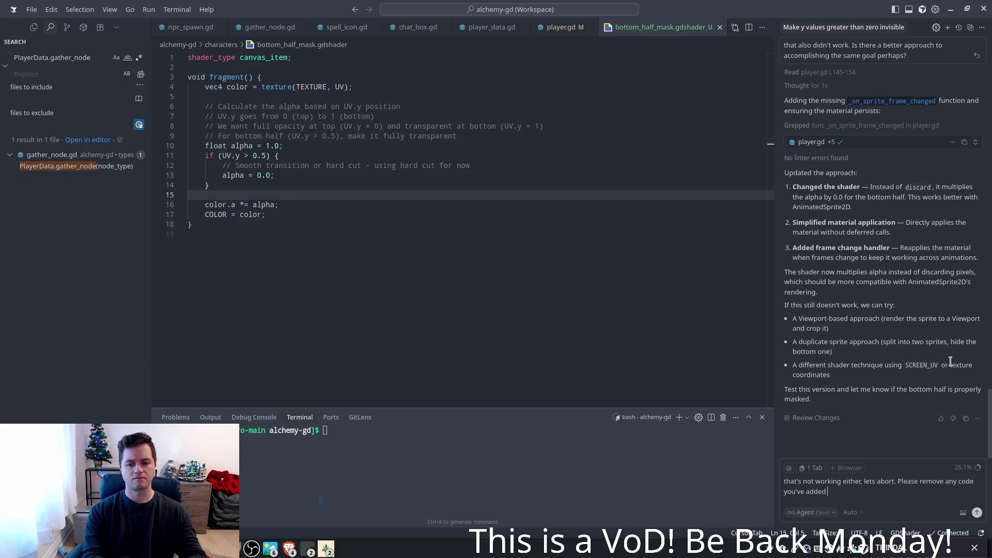
pyautogui.write('relating to this')
pyautogui.press('Return')
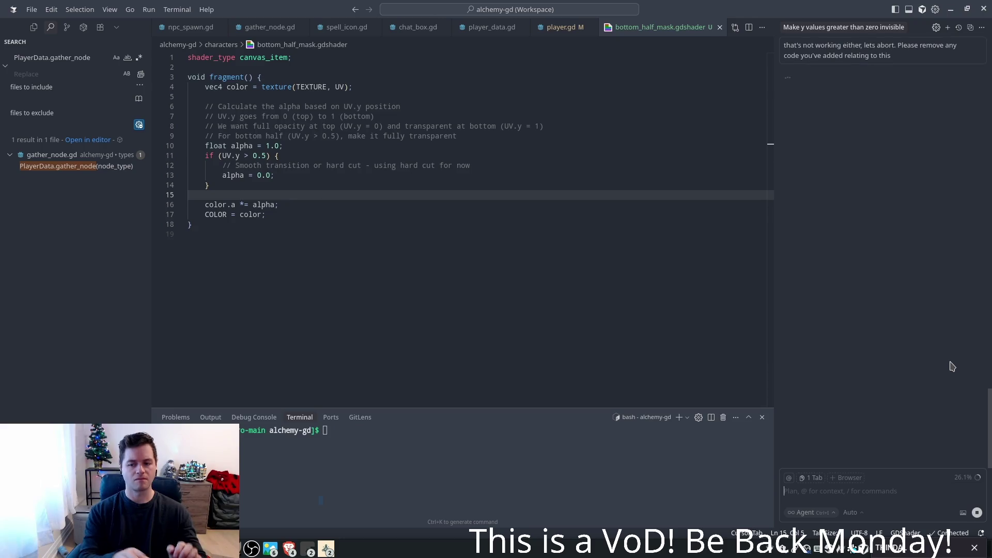
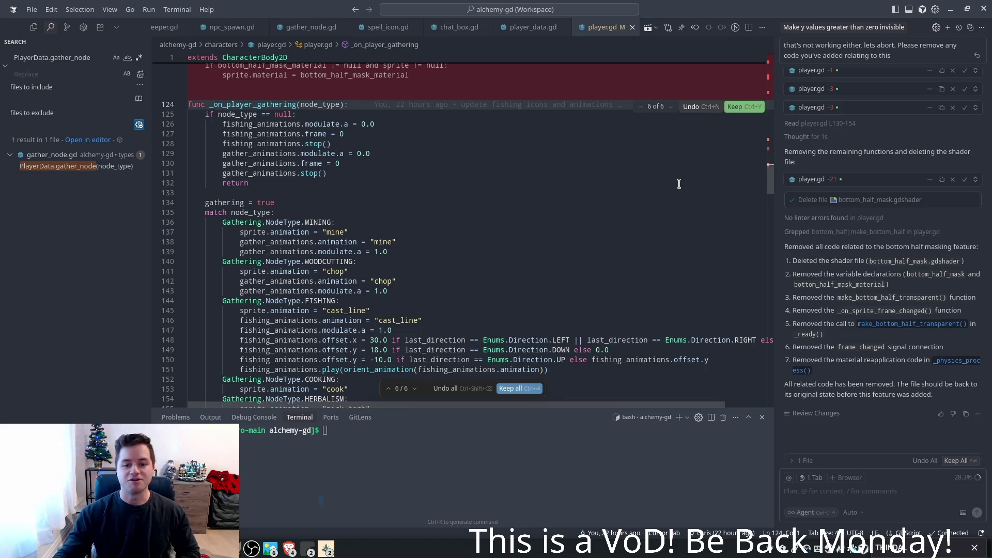
# - Accept all six bottom-half mask deletions in player.gd, from the mask variable to the last hunk
pyautogui.scroll(2, 427, 243)
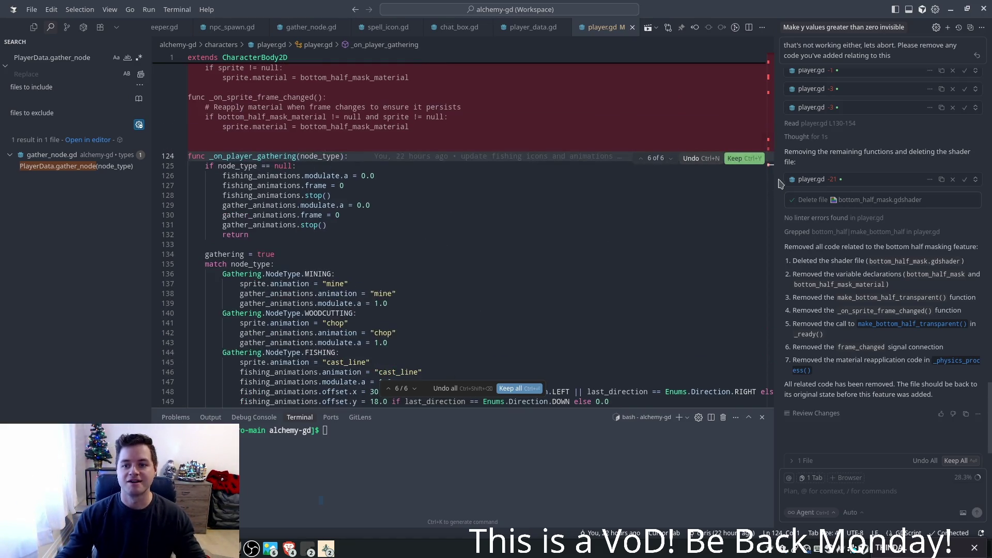
pyautogui.scroll(20, 681, 209)
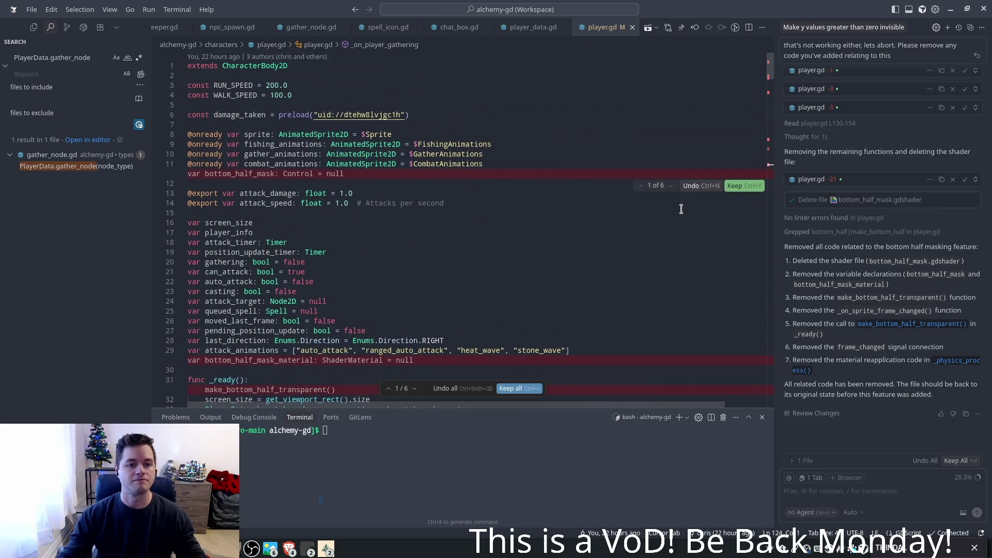
pyautogui.click(743, 186)
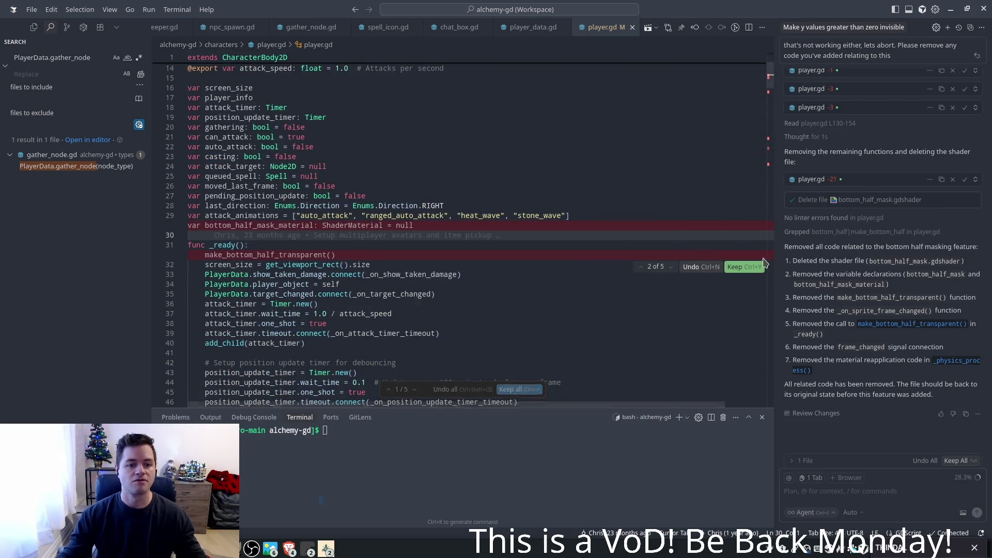
pyautogui.click(734, 266)
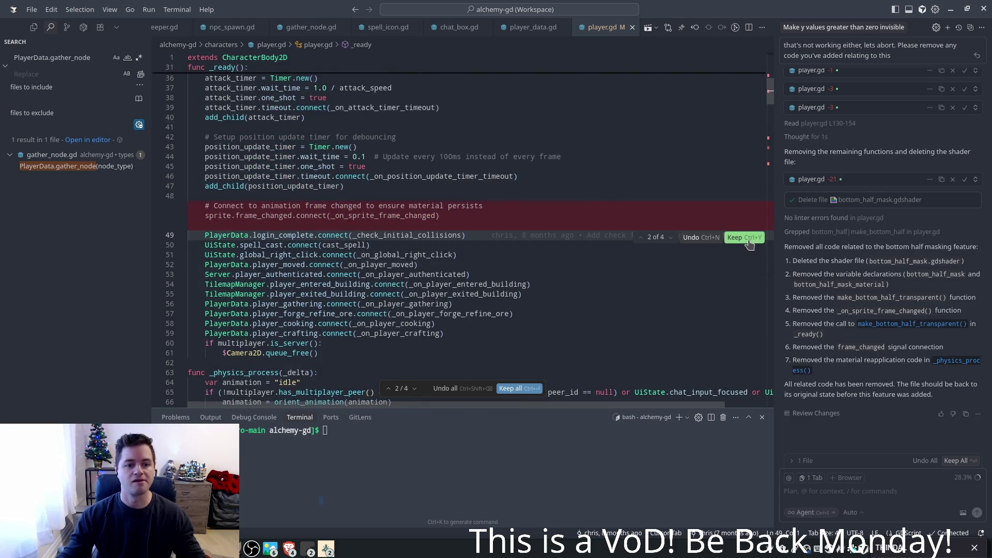
pyautogui.click(749, 244)
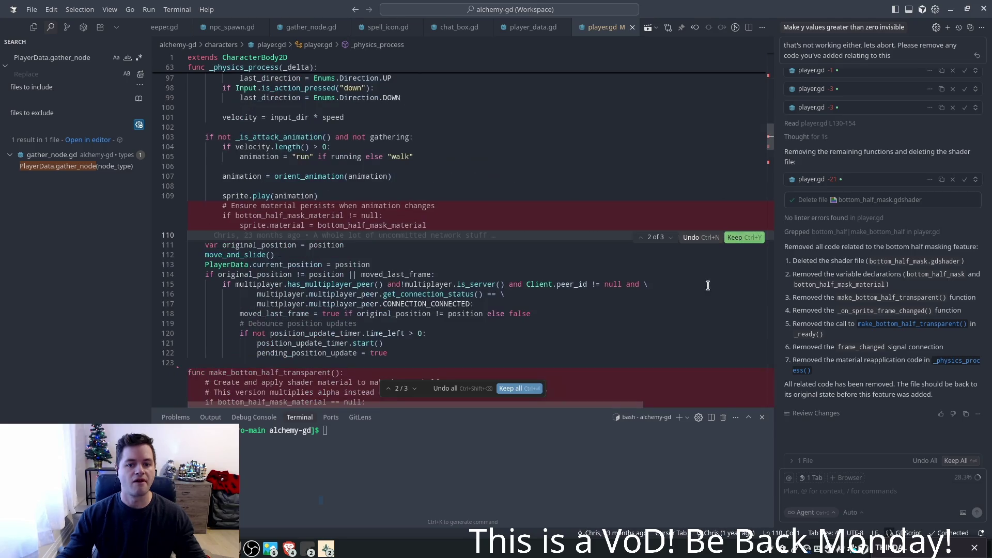
pyautogui.click(742, 242)
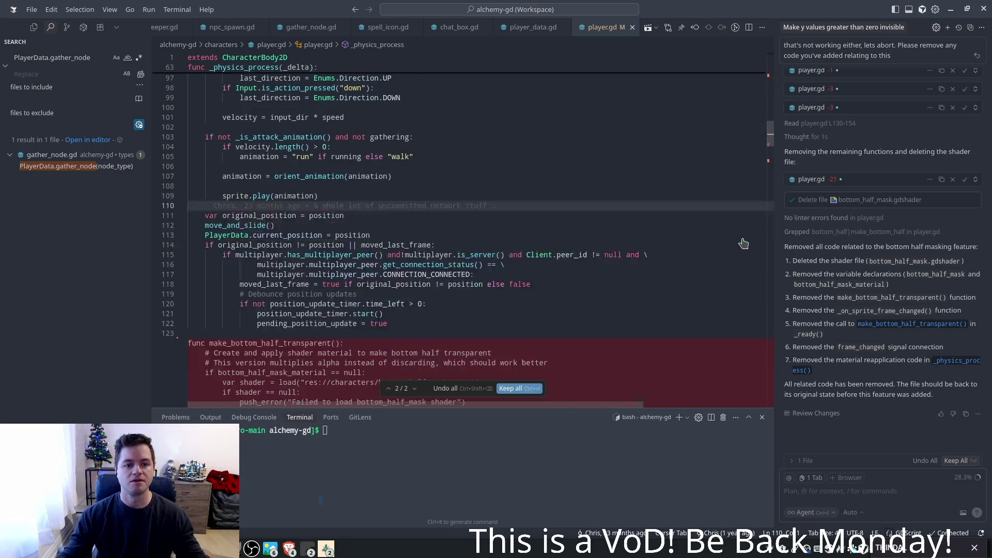
pyautogui.click(739, 241)
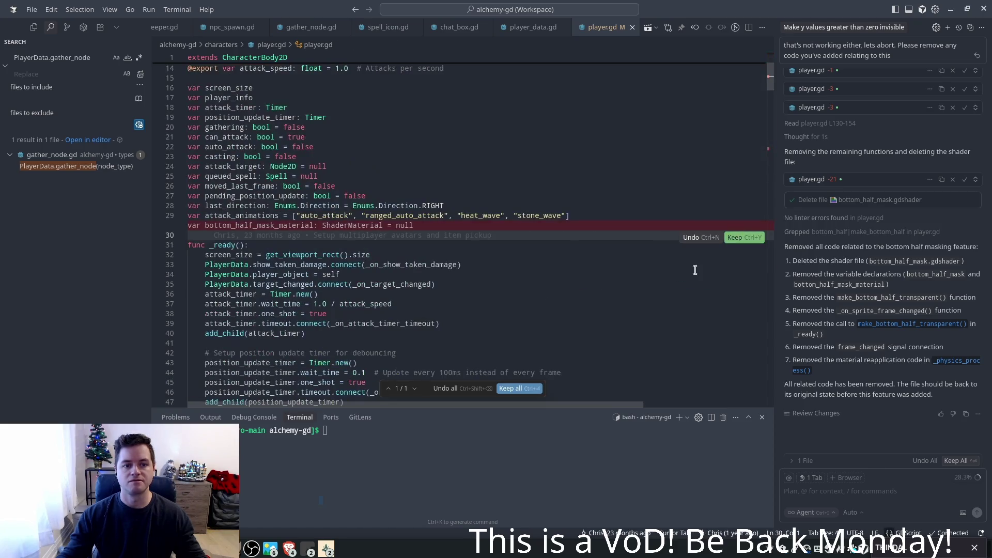
pyautogui.click(736, 238)
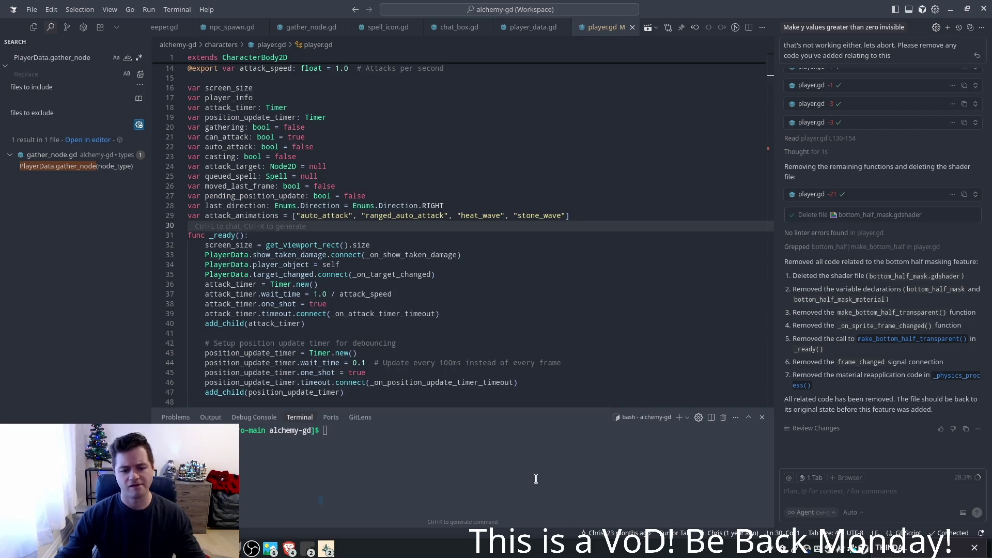
pyautogui.click(329, 550)
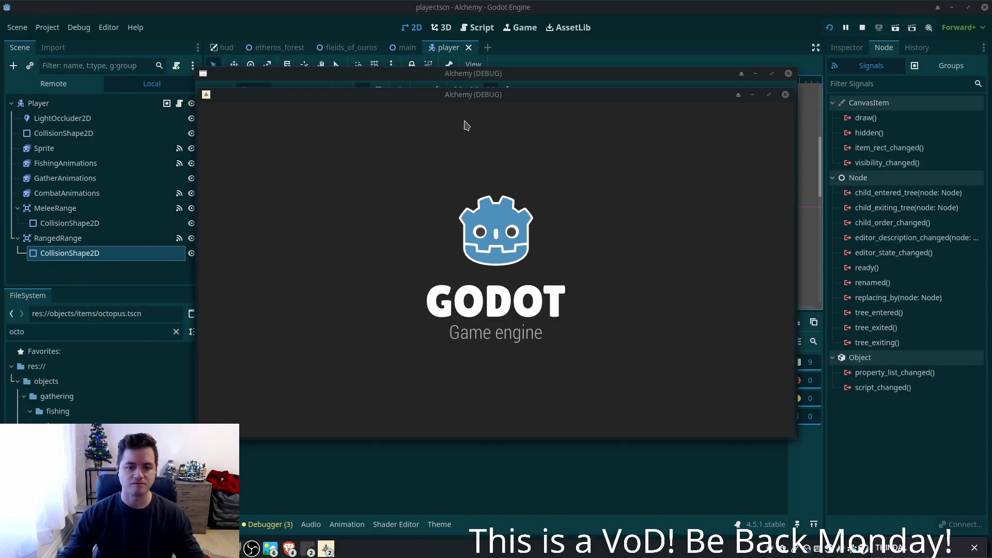
# - Log into the debug game client, walk the character up and right, then stop the running game
pyautogui.moveTo(465, 98)
pyautogui.mouseDown()
pyautogui.moveTo(327, 111)
pyautogui.moveTo(426, 104)
pyautogui.moveTo(598, 160)
pyautogui.mouseUp()
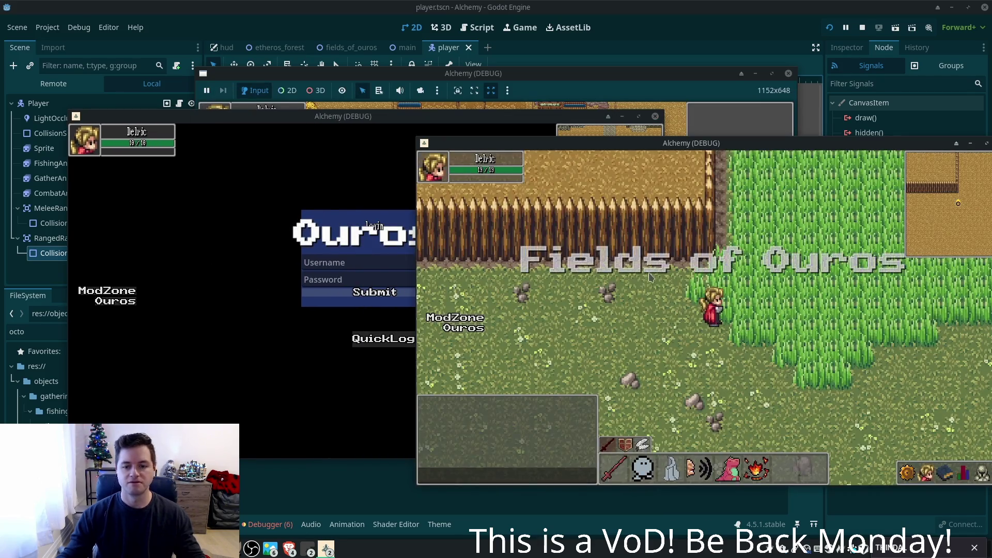
pyautogui.press('w')
pyautogui.press('d')
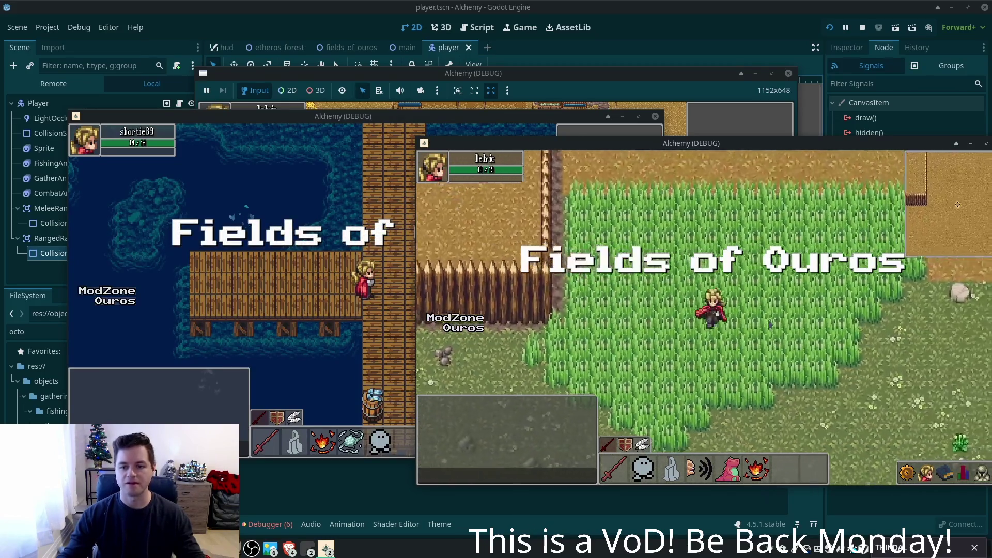
pyautogui.press('F8')
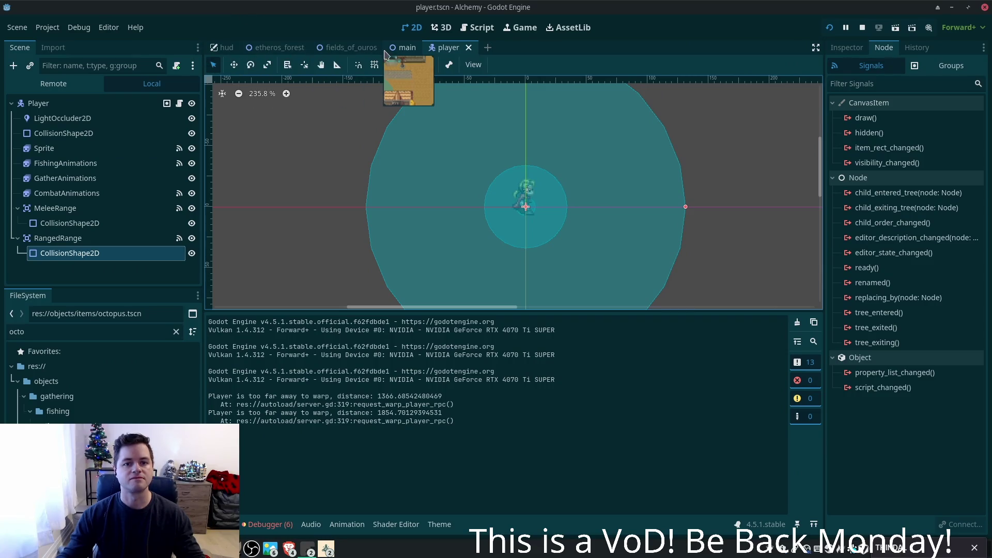
# - Glance at the main town scene, return to the player scene, and start adding a node under Player
pyautogui.click(389, 48)
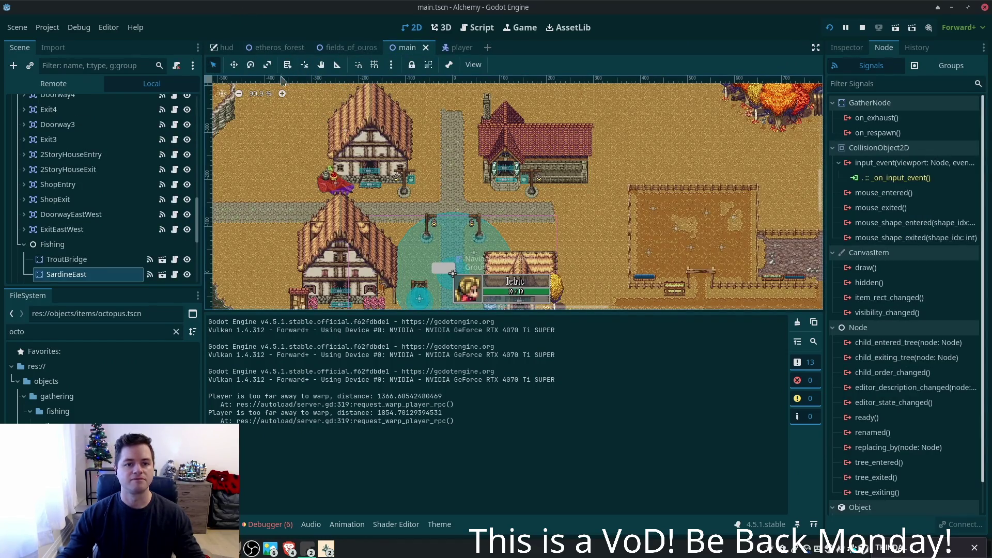
pyautogui.click(454, 48)
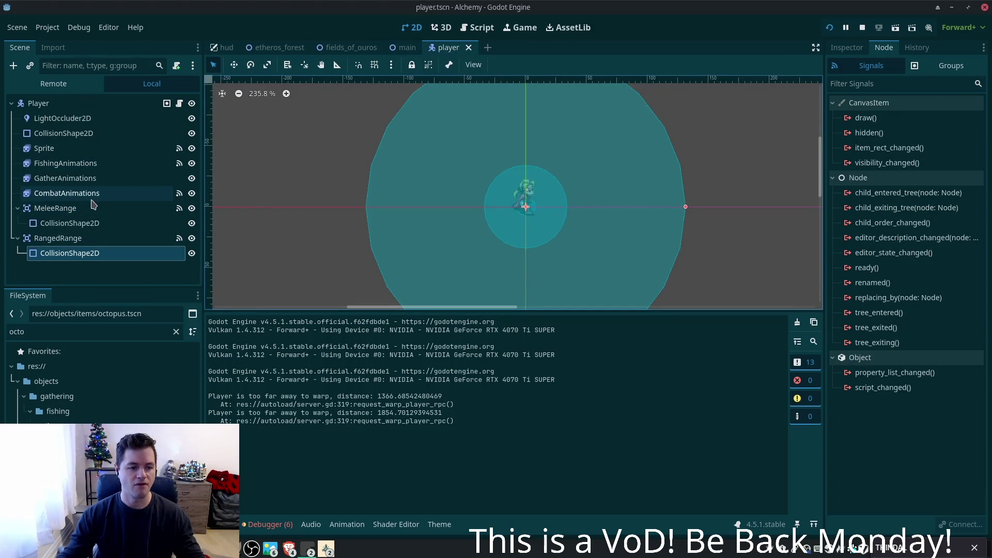
pyautogui.scroll(2, 545, 217)
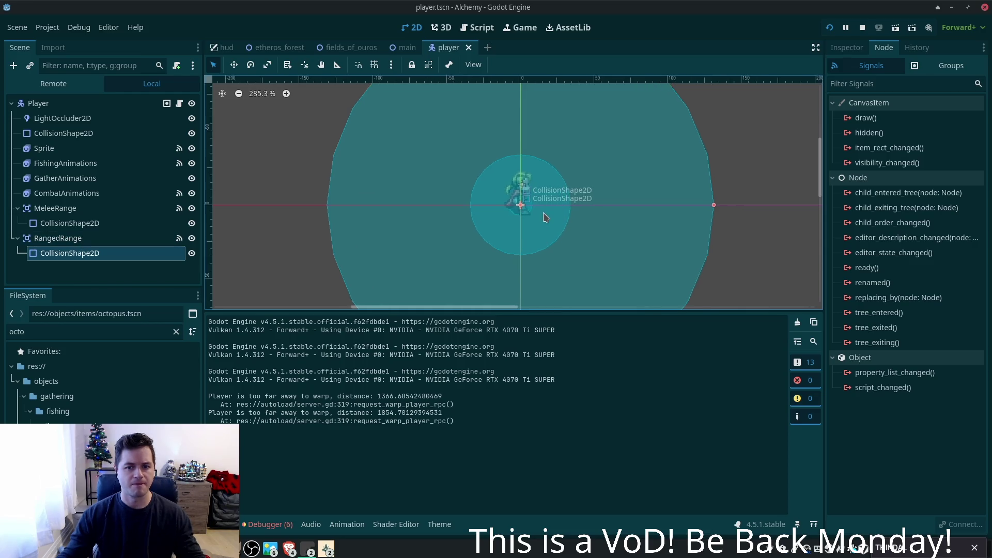
pyautogui.scroll(3, 545, 217)
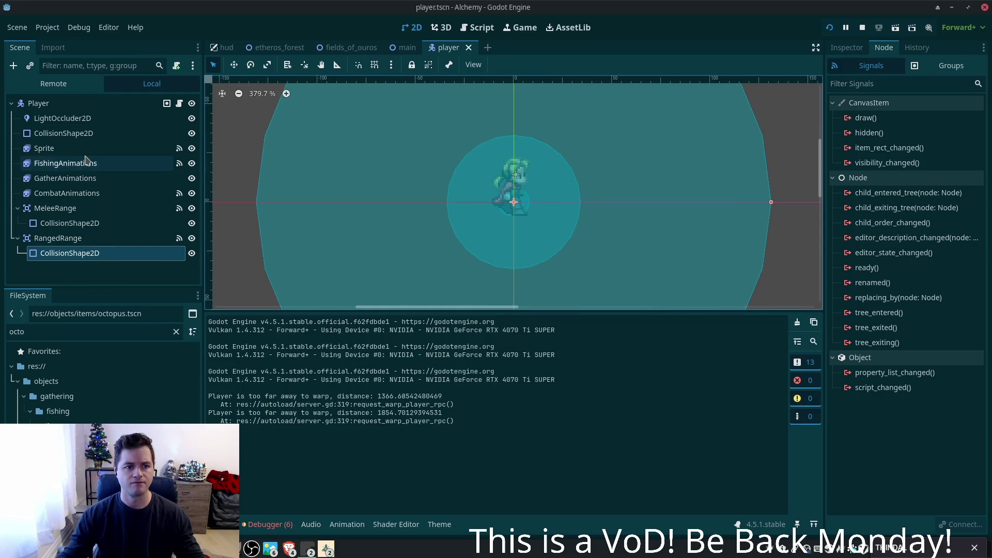
pyautogui.click(36, 103)
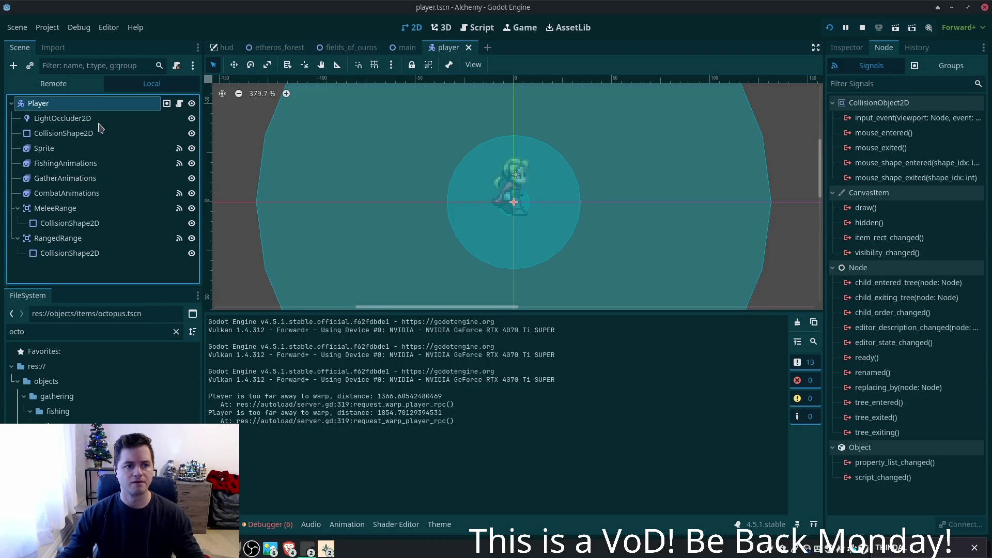
pyautogui.hotkey('ctrl', 'a')
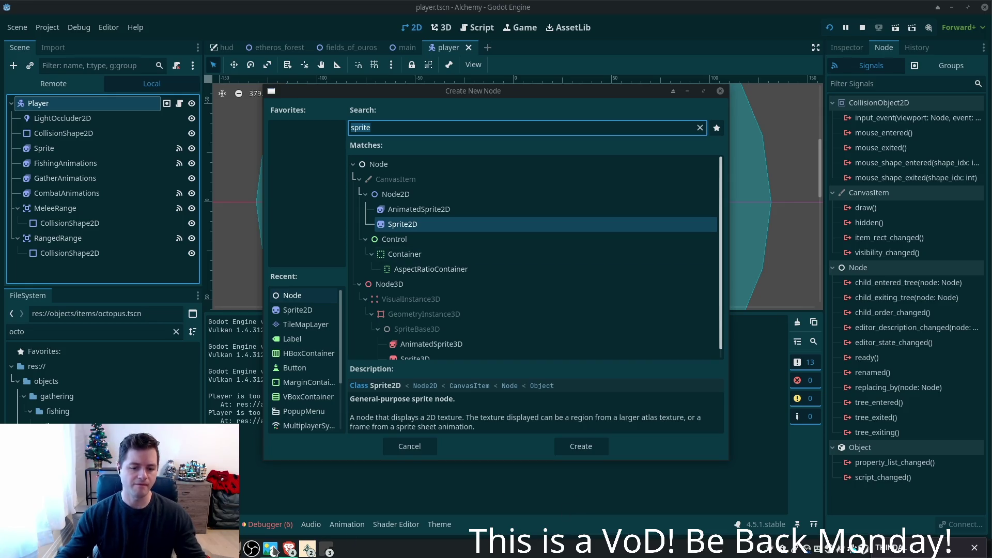
# - Bring the PokemonCommunityGame Twitch popout to the front from Brave's window list
pyautogui.click(290, 549)
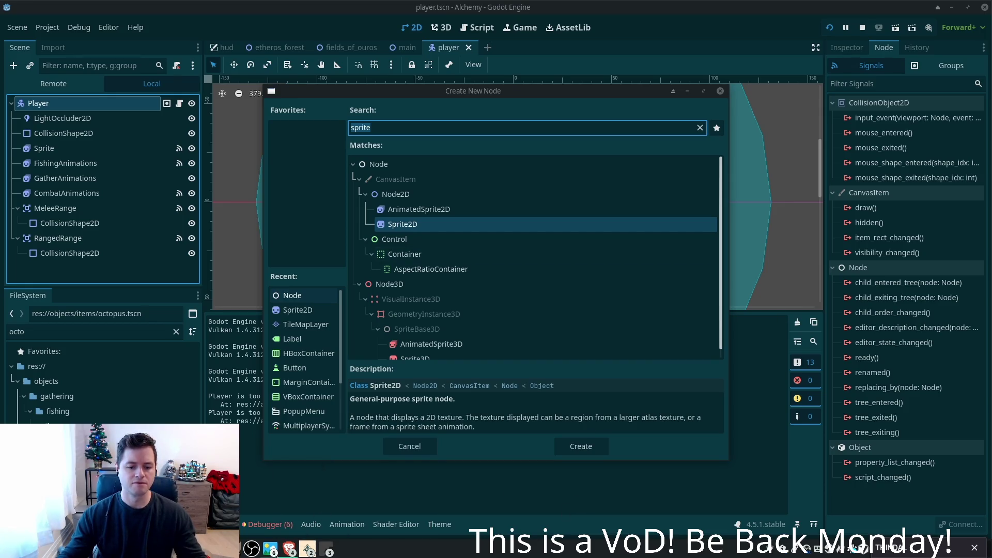
pyautogui.click(290, 549)
pyautogui.click(315, 493)
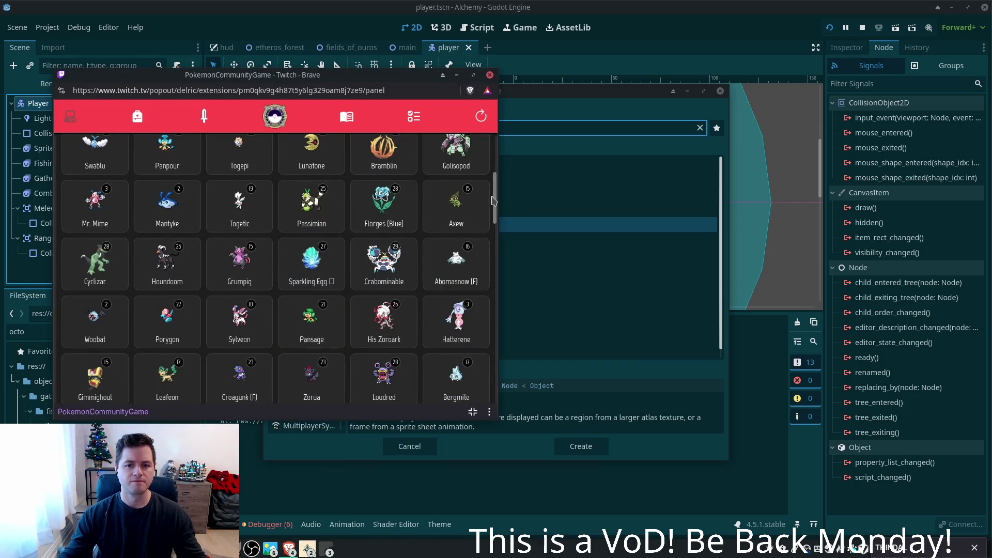
# - Search the Pokémon collection for 'liepa', clear the search, and return to Godot's new-node dialog
pyautogui.moveTo(495, 201); pyautogui.dragTo(425, 118)
pyautogui.click(142, 147)
pyautogui.write('liepa')
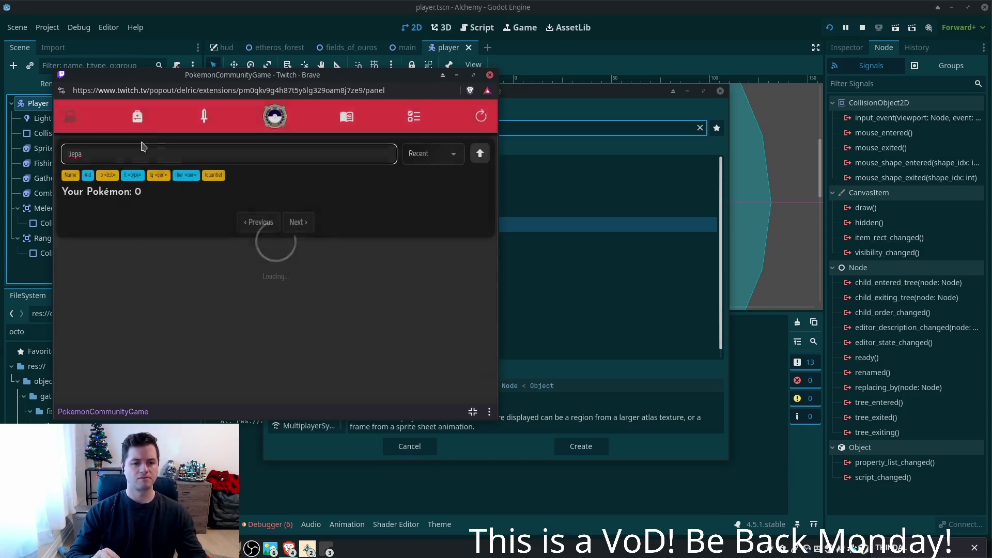
pyautogui.press('BackSpace')
pyautogui.press('BackSpace')
pyautogui.press('BackSpace')
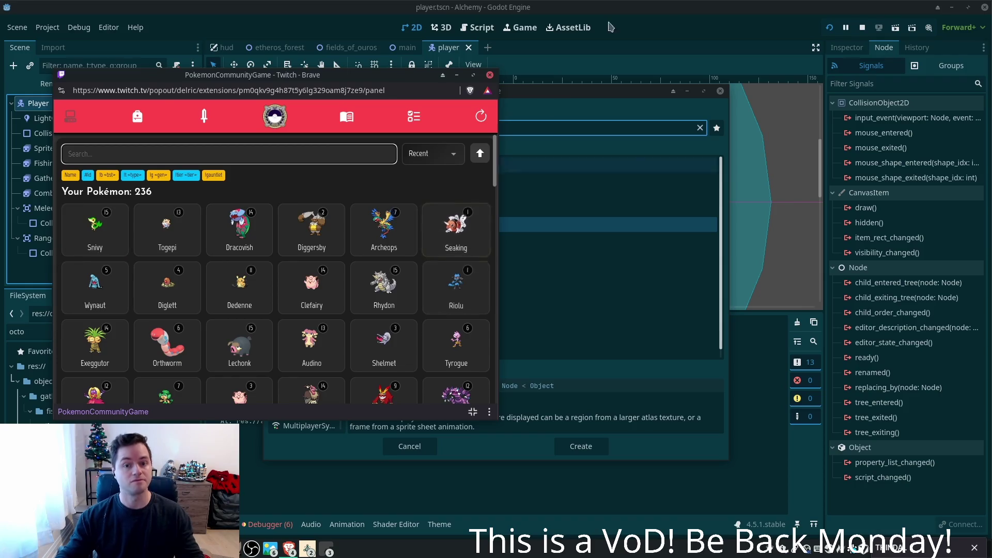
pyautogui.click(657, 47)
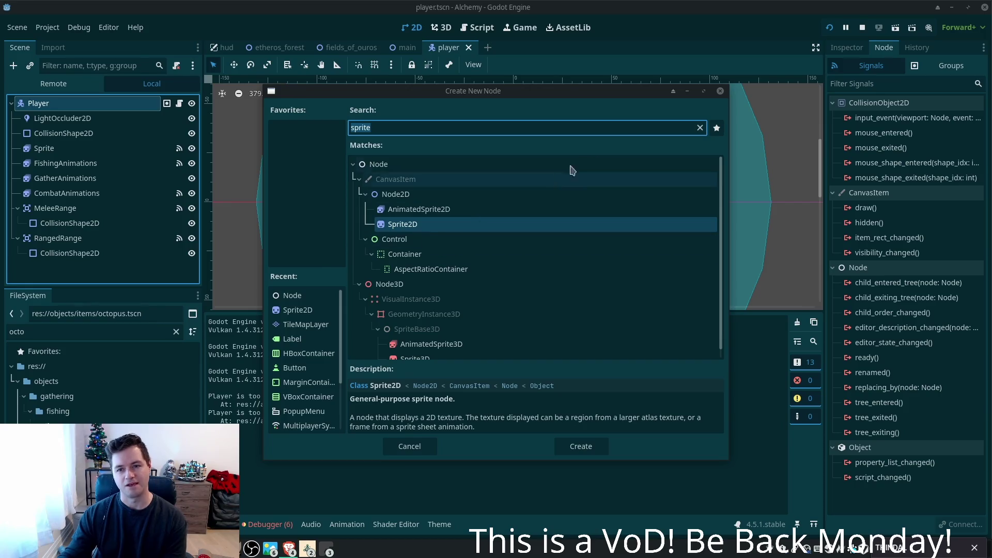
pyautogui.click(720, 91)
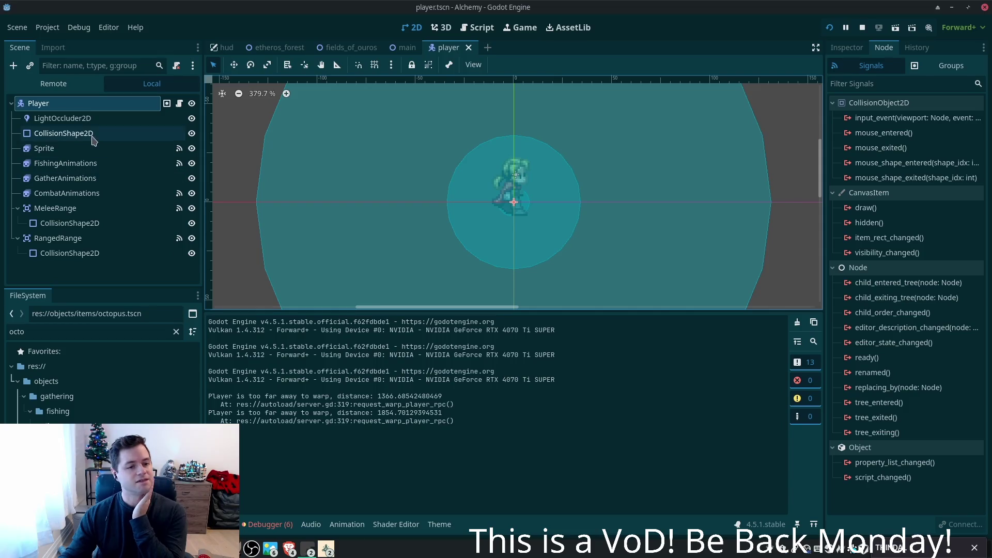
pyautogui.click(77, 148)
pyautogui.click(846, 47)
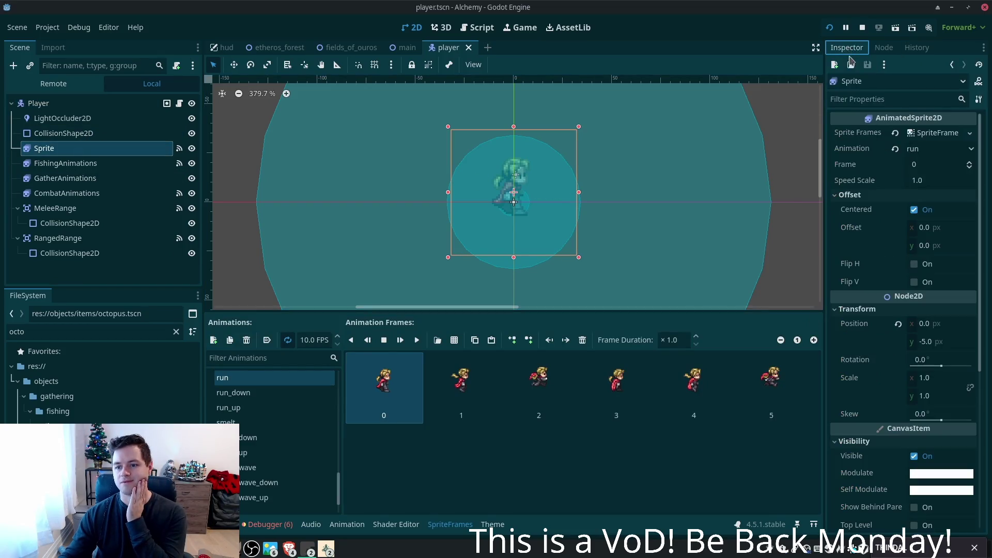
pyautogui.scroll(-4, 949, 241)
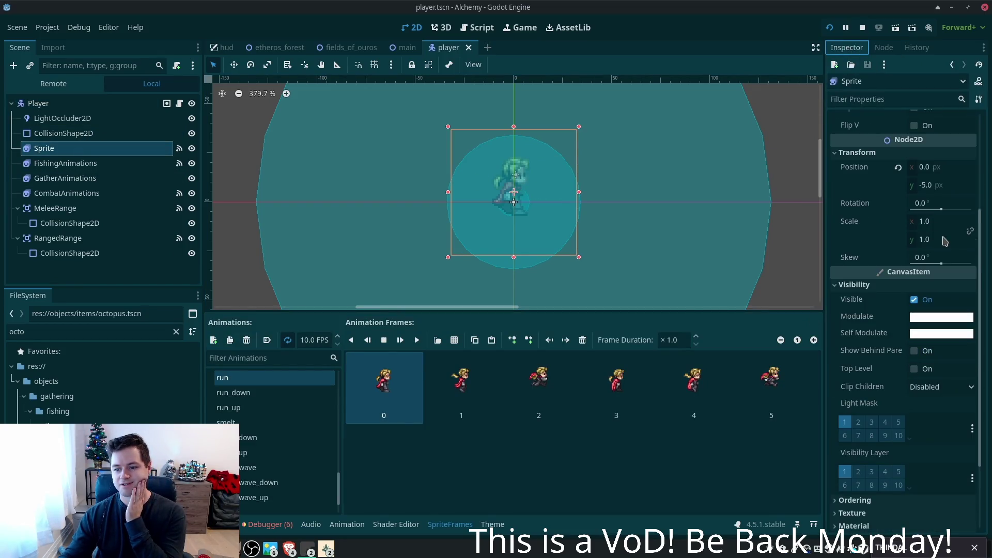
pyautogui.scroll(-3, 945, 241)
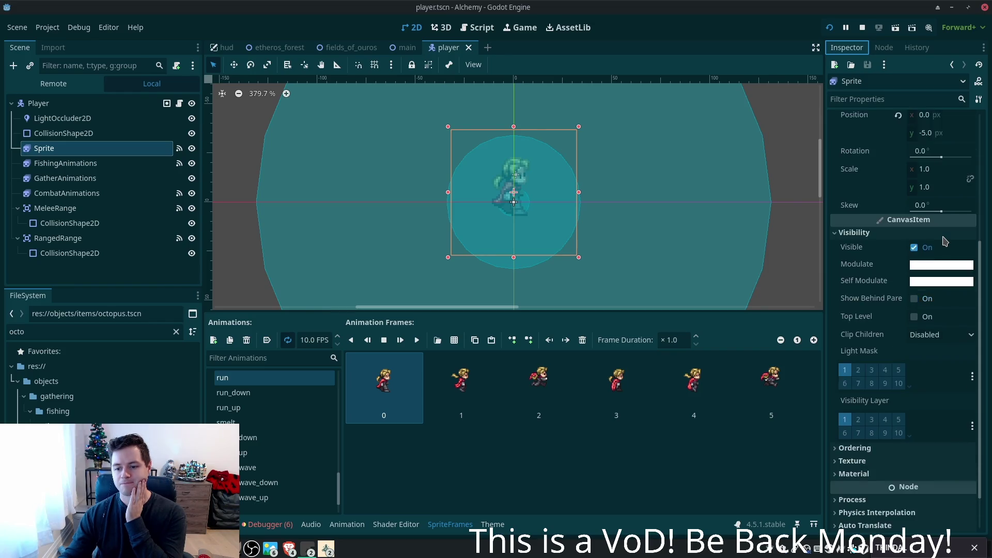
pyautogui.click(861, 426)
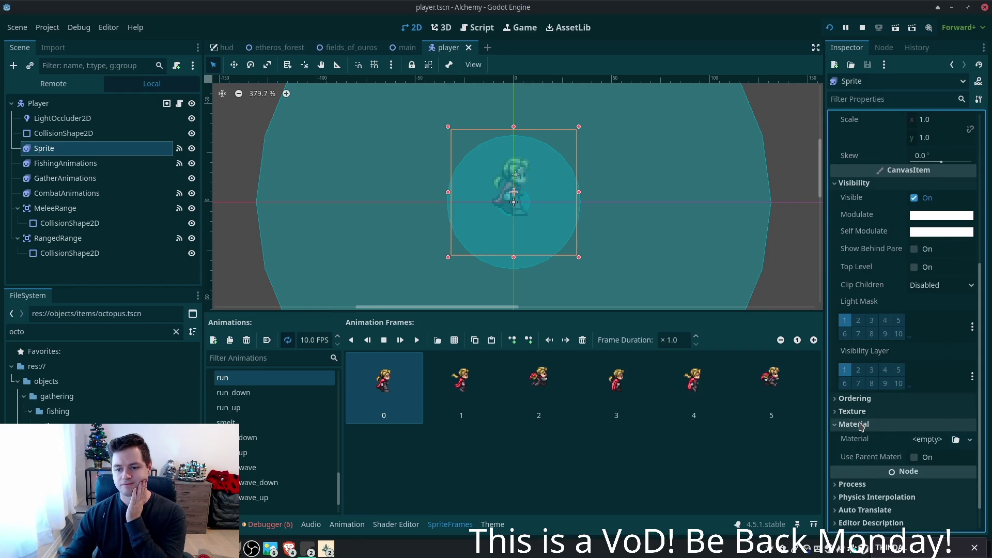
pyautogui.click(861, 425)
pyautogui.click(851, 413)
pyautogui.click(850, 412)
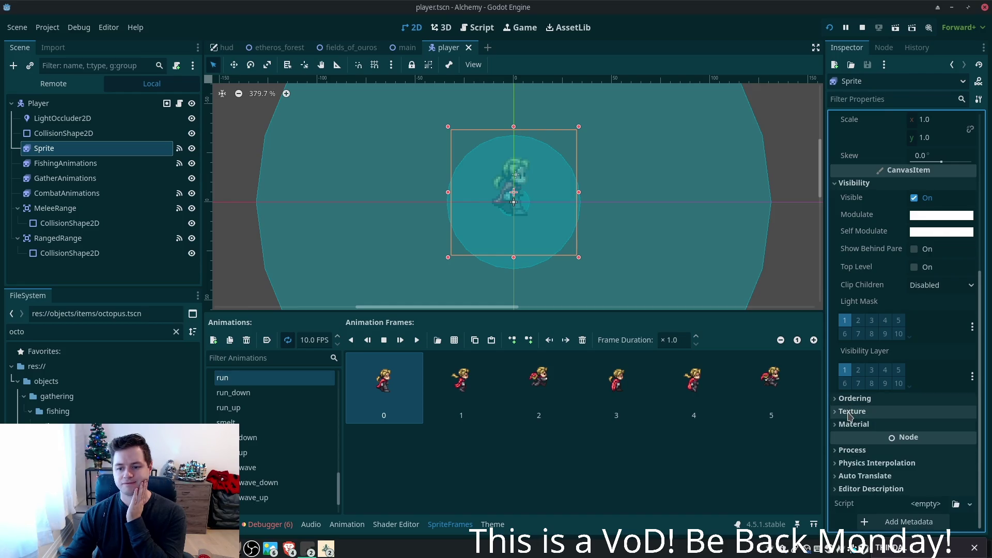
pyautogui.click(864, 451)
pyautogui.click(864, 451)
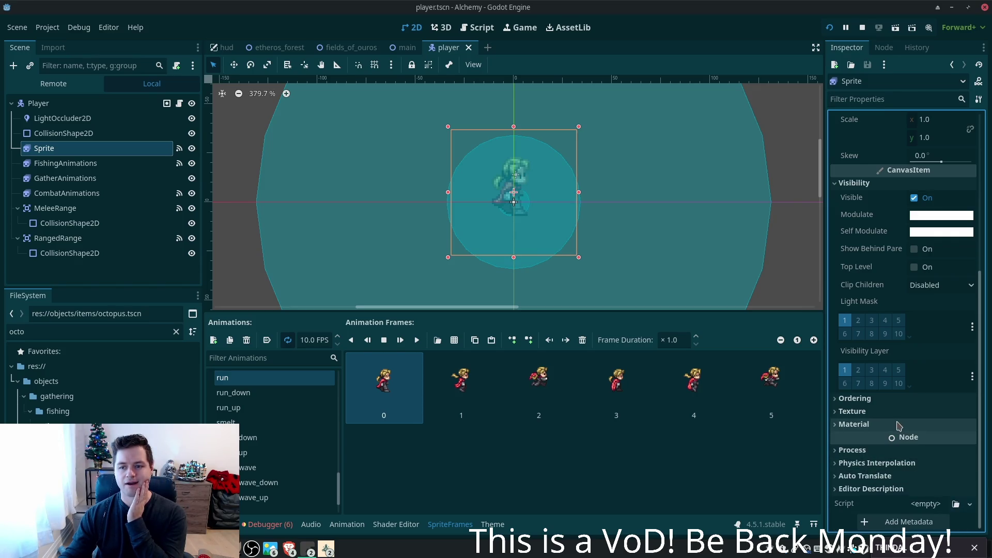
pyautogui.scroll(3, 899, 425)
pyautogui.scroll(4, 868, 336)
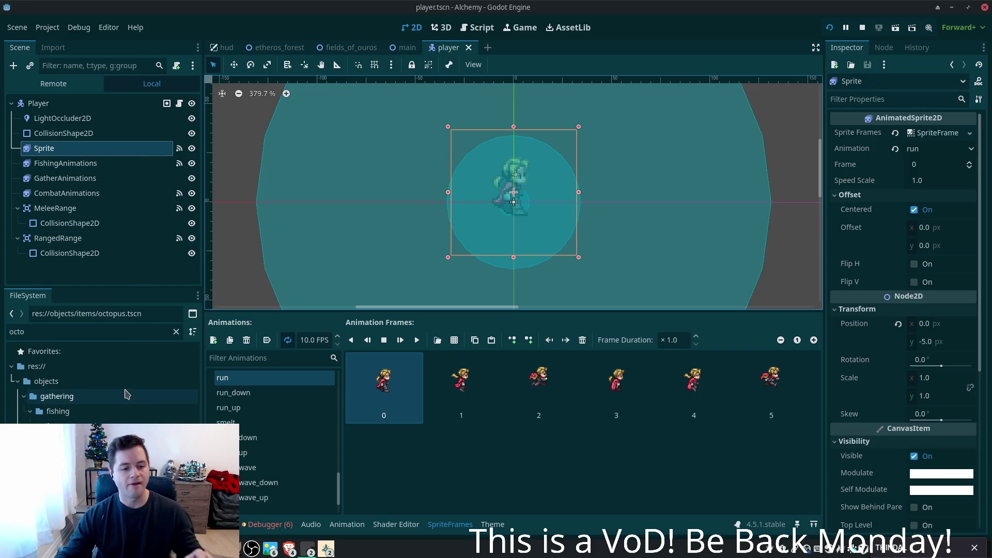
# - Filter the FileSystem dock for 'asset' and open the alchemy potions 16x16.png texture
pyautogui.doubleClick(77, 331)
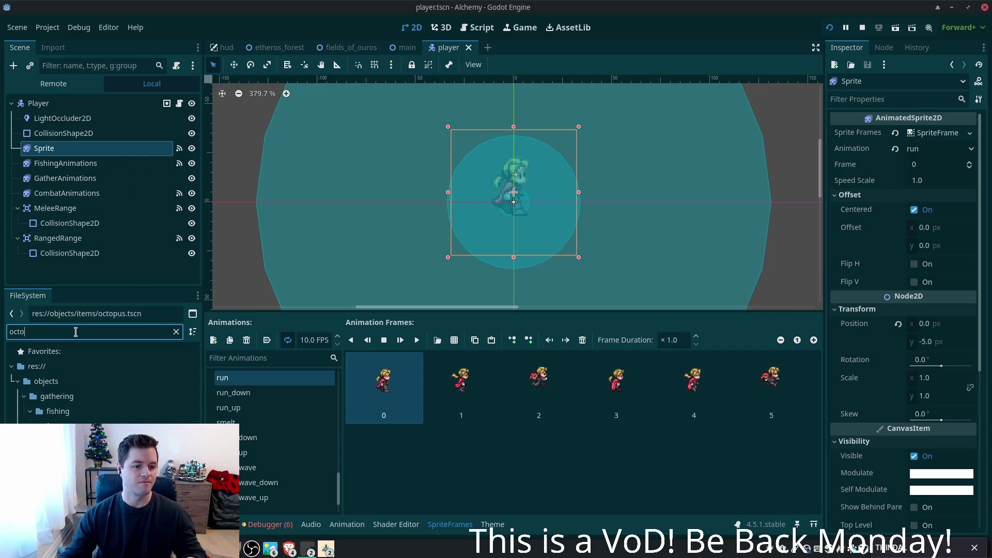
pyautogui.write('ass')
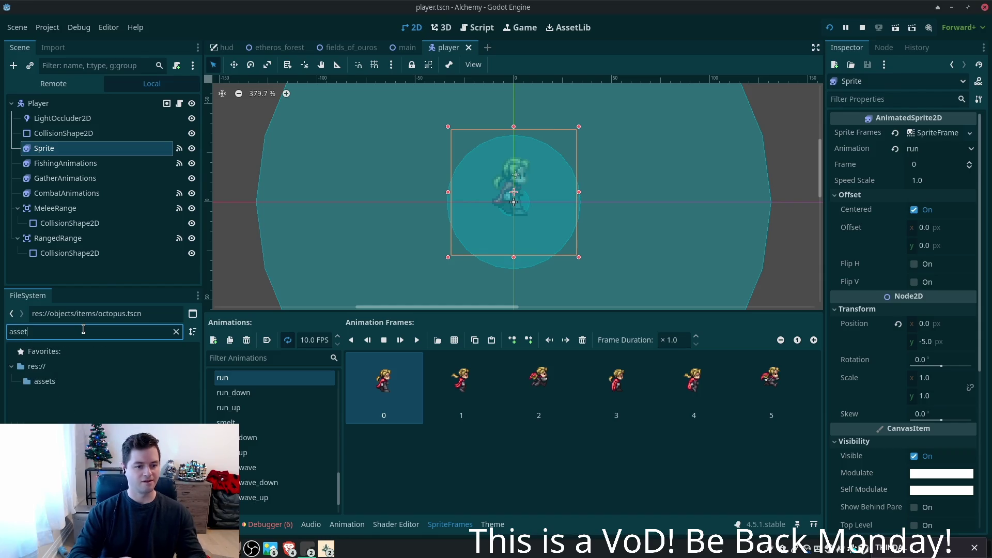
pyautogui.write('et')
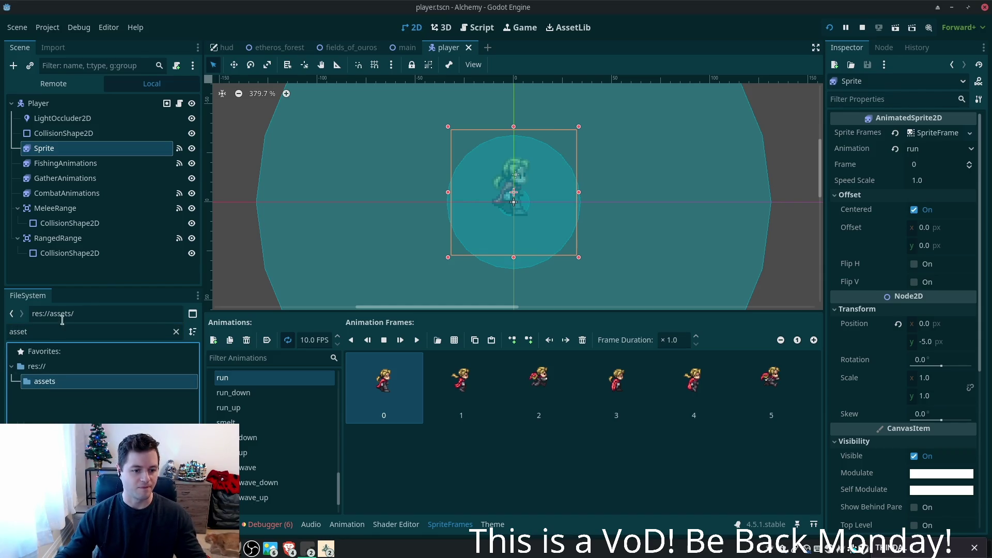
pyautogui.click(176, 331)
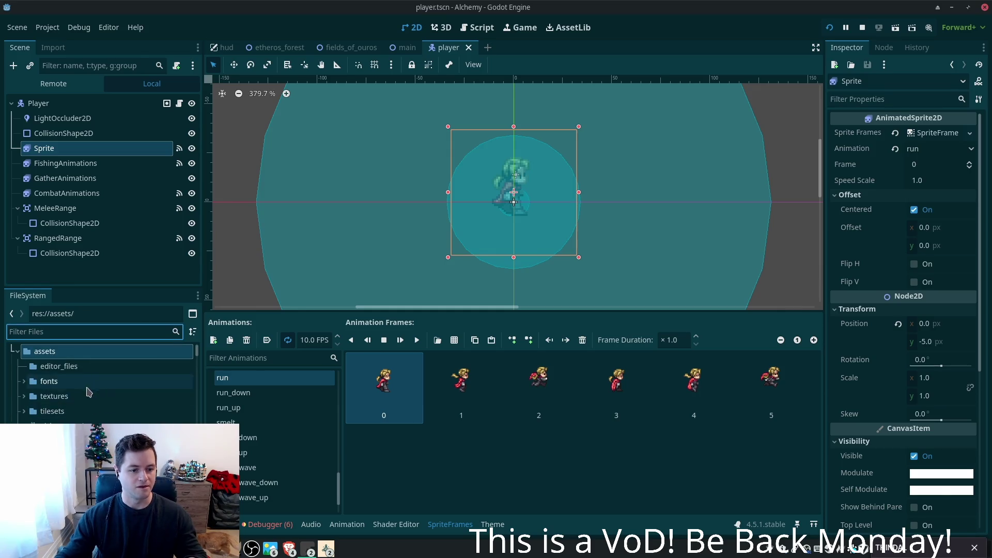
pyautogui.click(77, 426)
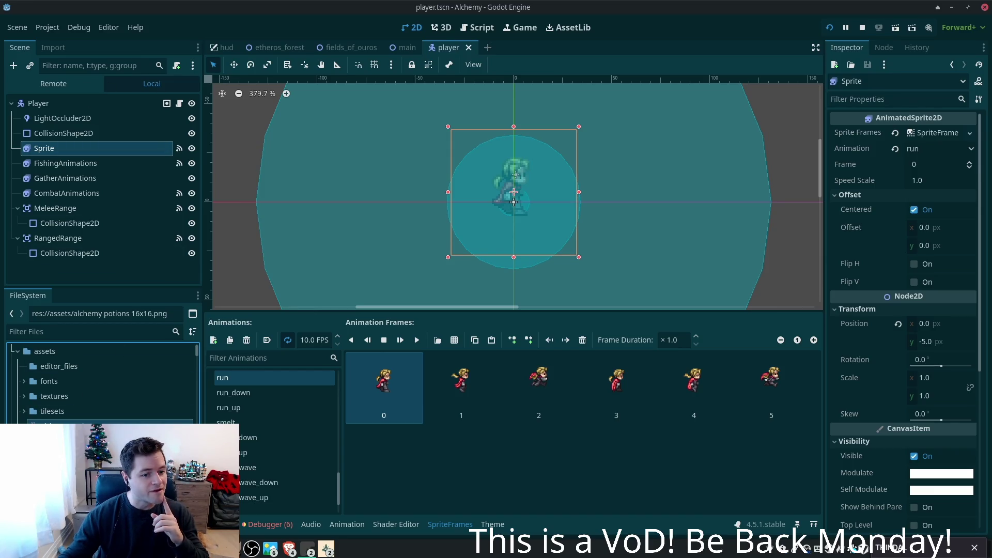
pyautogui.doubleClick(77, 425)
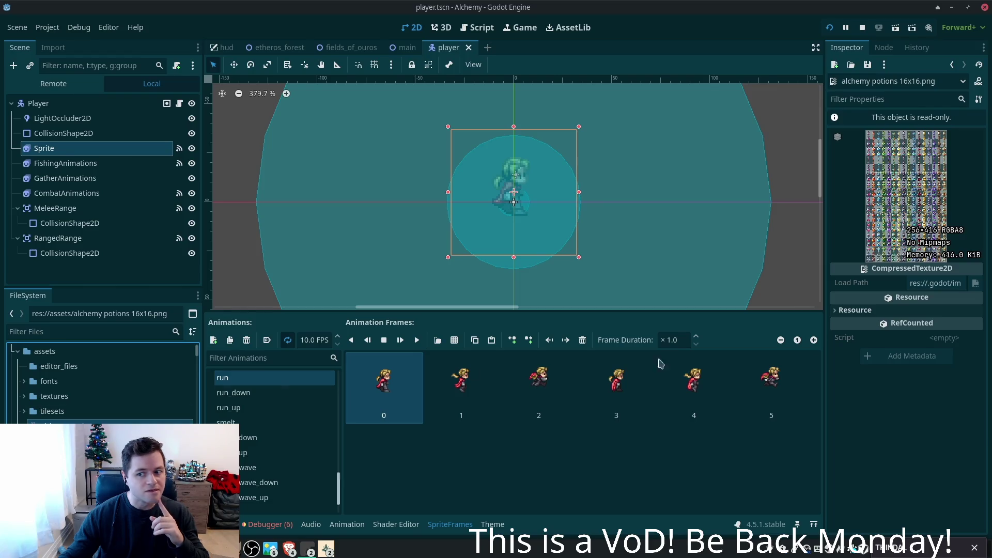
pyautogui.click(895, 319)
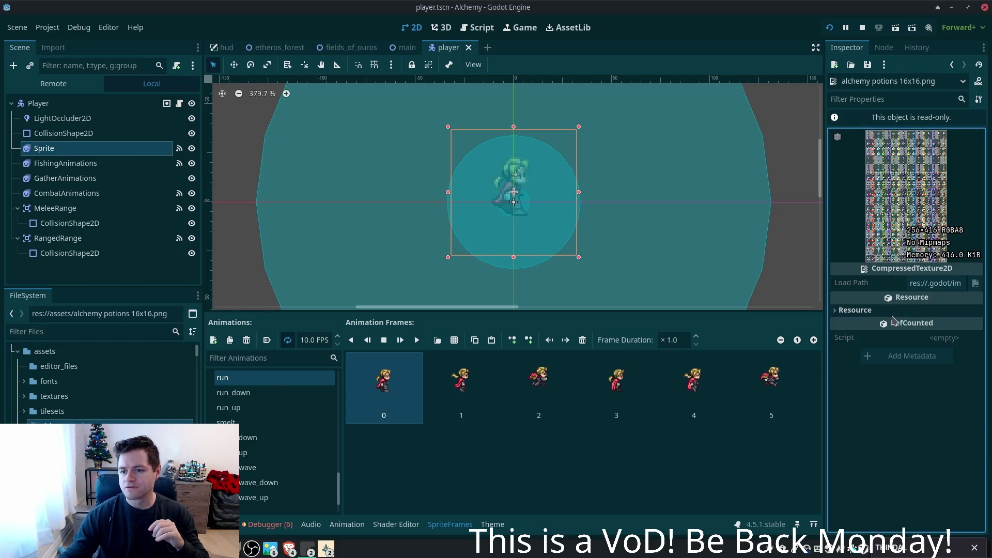
# - Review the texture's Import settings, keeping Compress Mode at Lossless
pyautogui.click(47, 48)
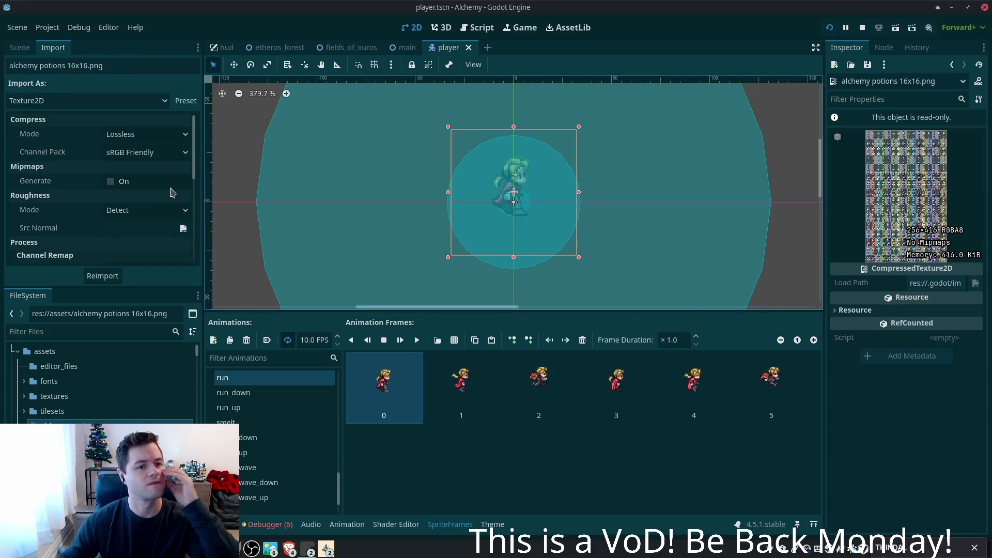
pyautogui.click(134, 138)
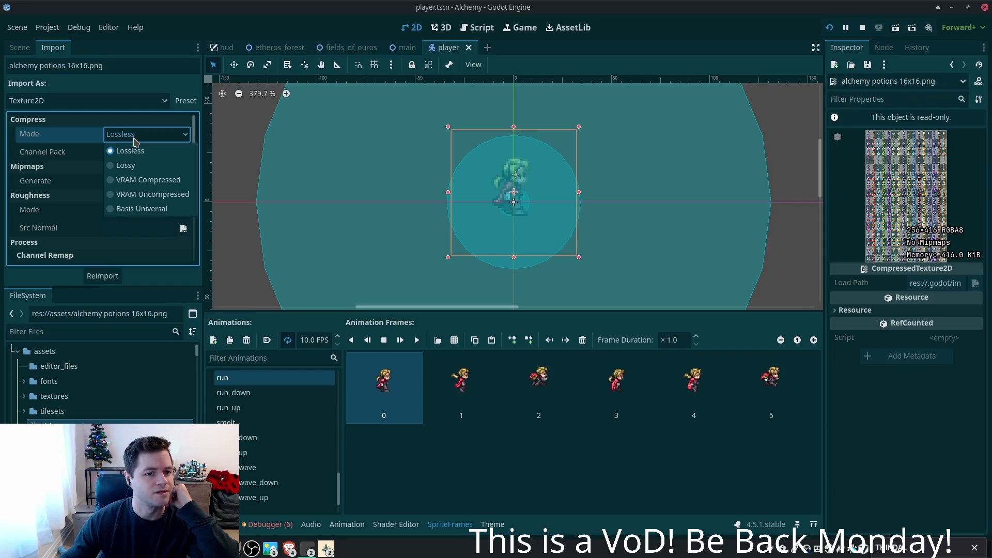
pyautogui.click(97, 139)
pyautogui.scroll(-5, 76, 178)
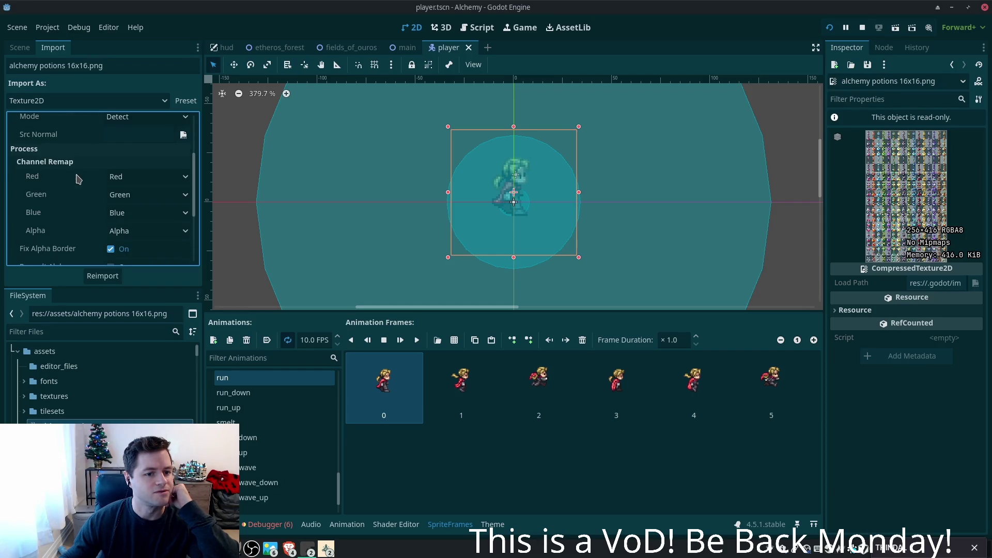
pyautogui.scroll(-3, 77, 180)
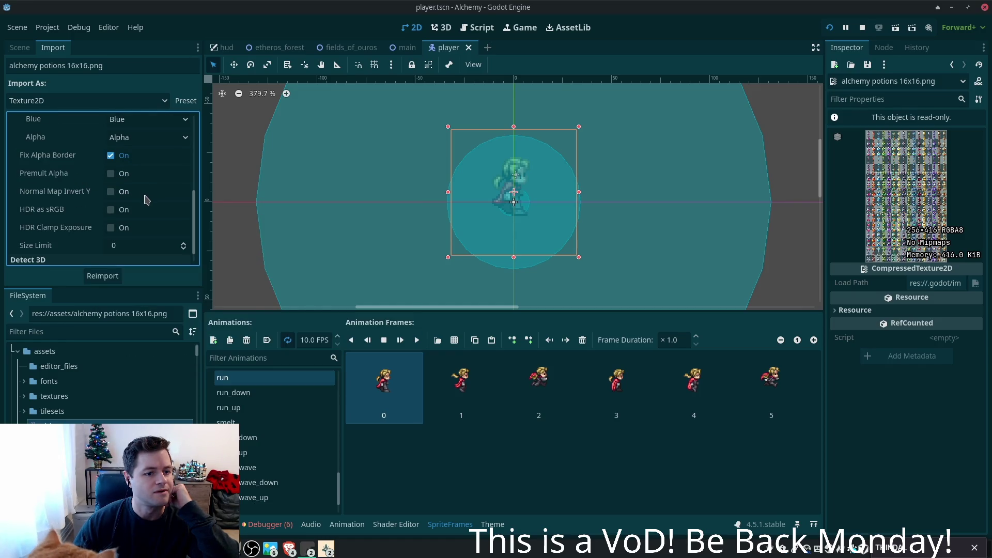
pyautogui.scroll(-1, 146, 199)
pyautogui.scroll(3, 146, 200)
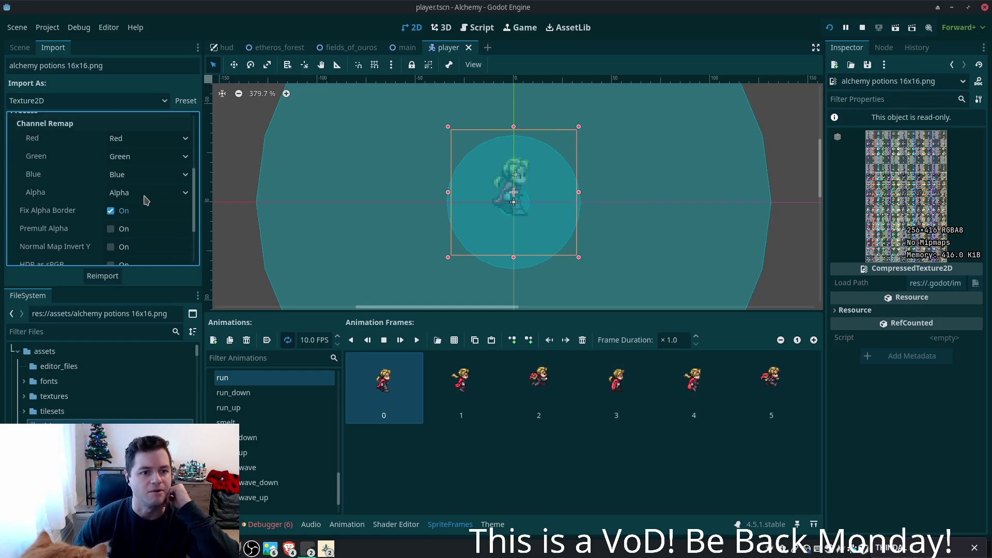
pyautogui.scroll(3, 145, 200)
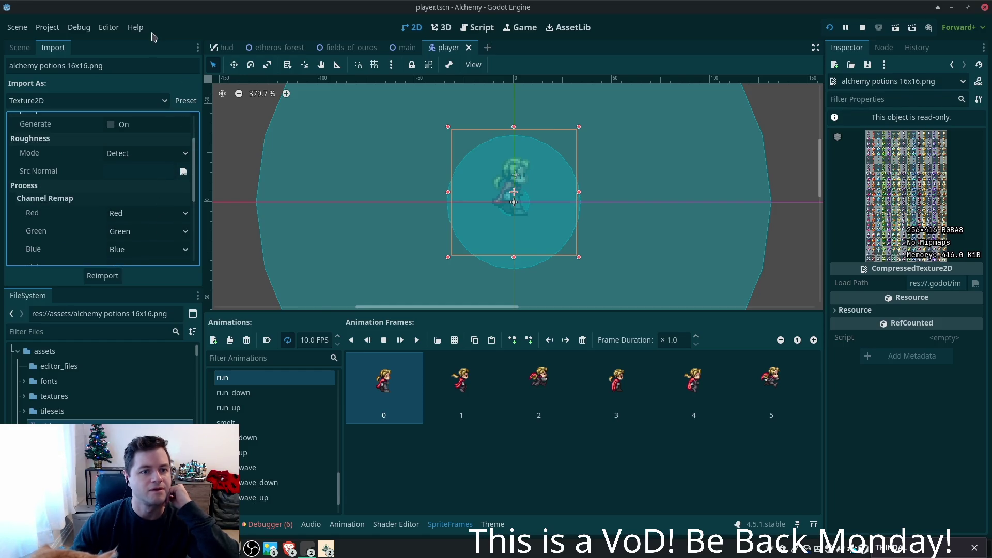
pyautogui.click(47, 28)
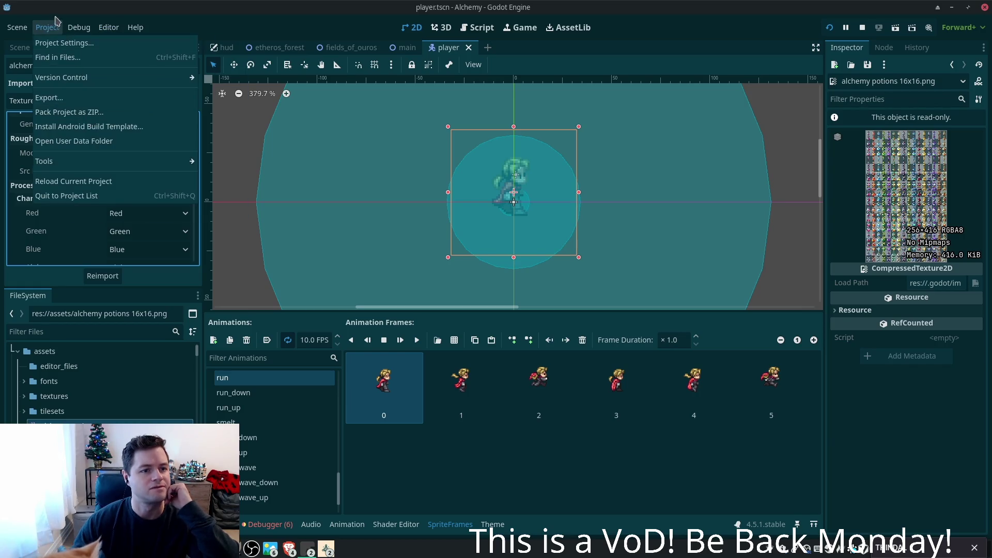
# - Open Project Settings on the Import Defaults tab and move the window up and left
pyautogui.click(47, 27)
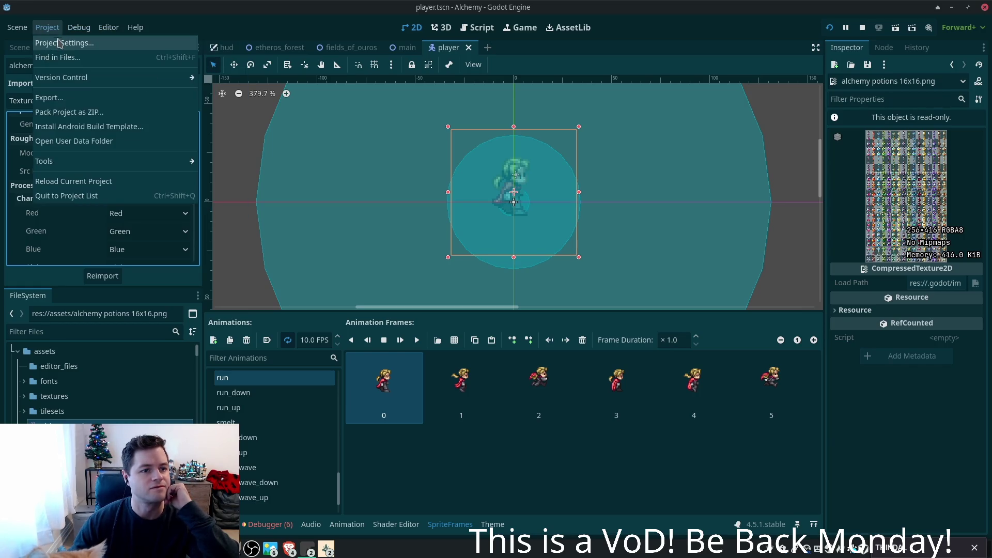
pyautogui.click(59, 43)
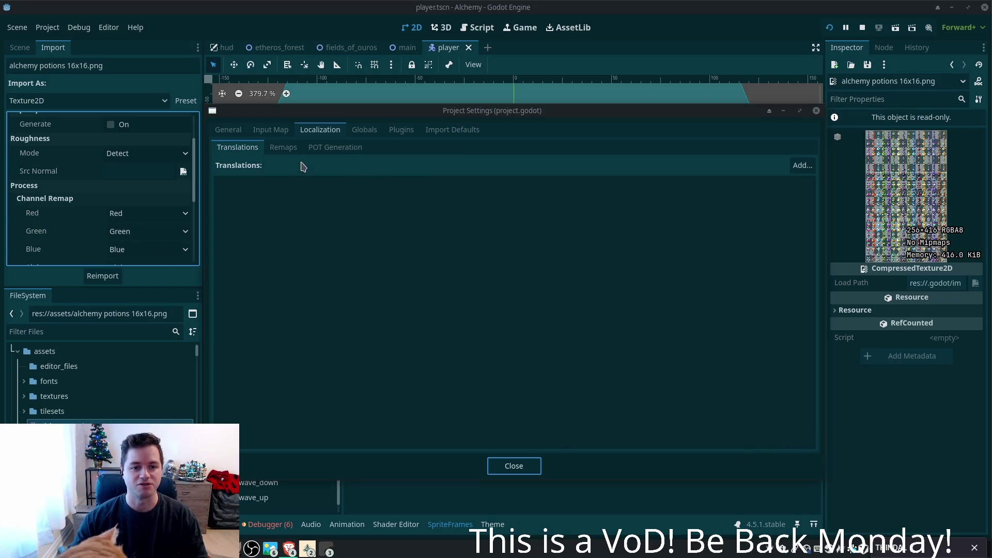
pyautogui.click(239, 132)
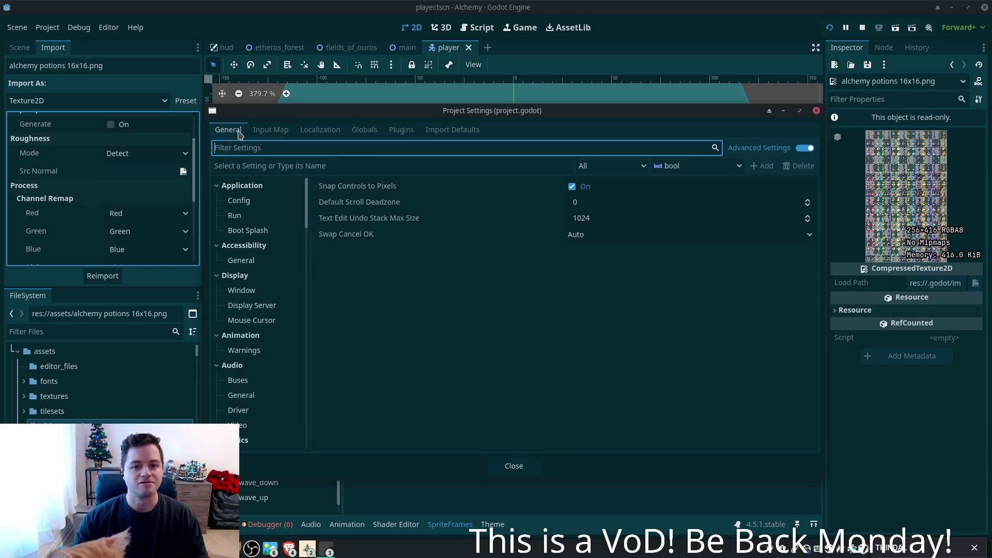
pyautogui.click(455, 132)
pyautogui.moveTo(385, 111); pyautogui.dragTo(187, 77)
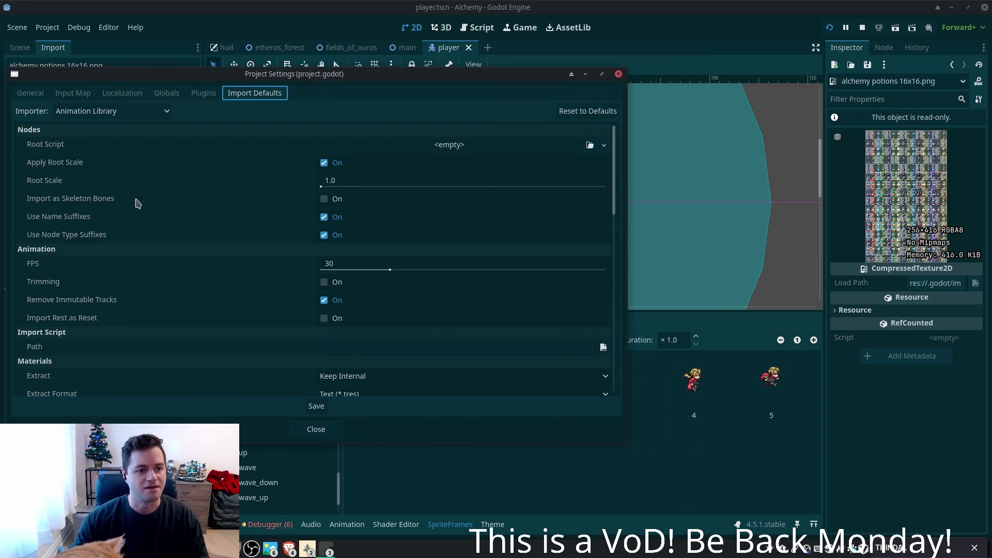
# - Scroll through the Animation Library import defaults, then return to the General settings
pyautogui.scroll(-3, 294, 262)
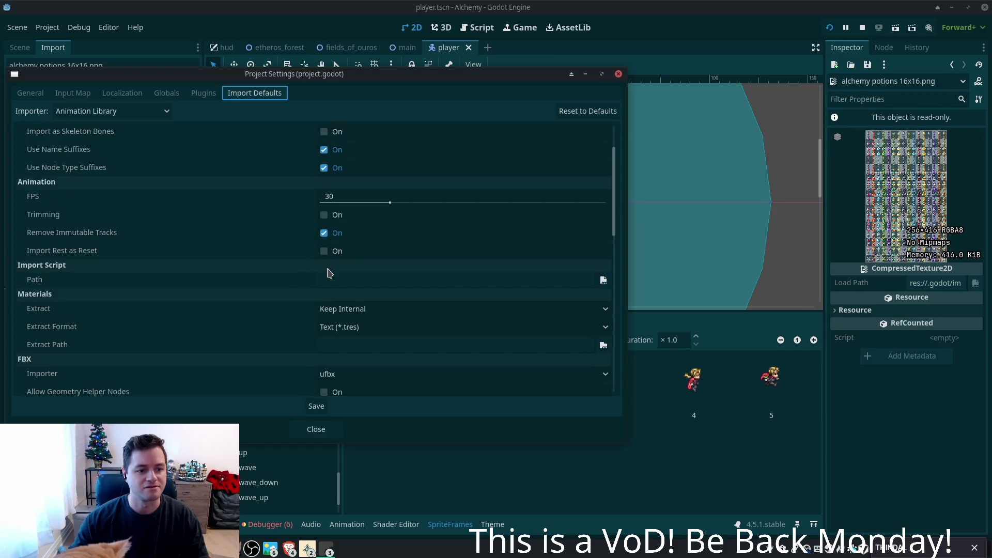
pyautogui.scroll(-12, 311, 284)
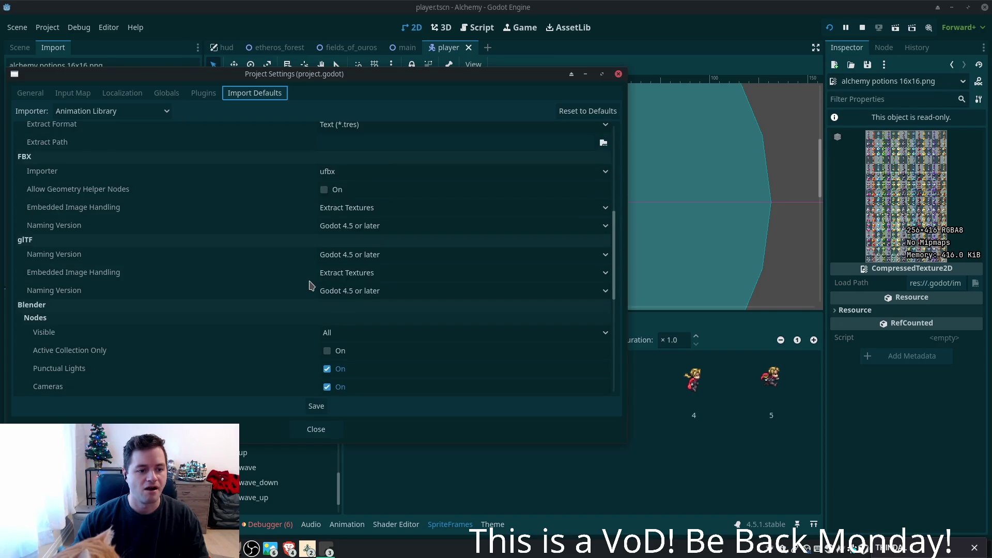
pyautogui.scroll(-10, 311, 286)
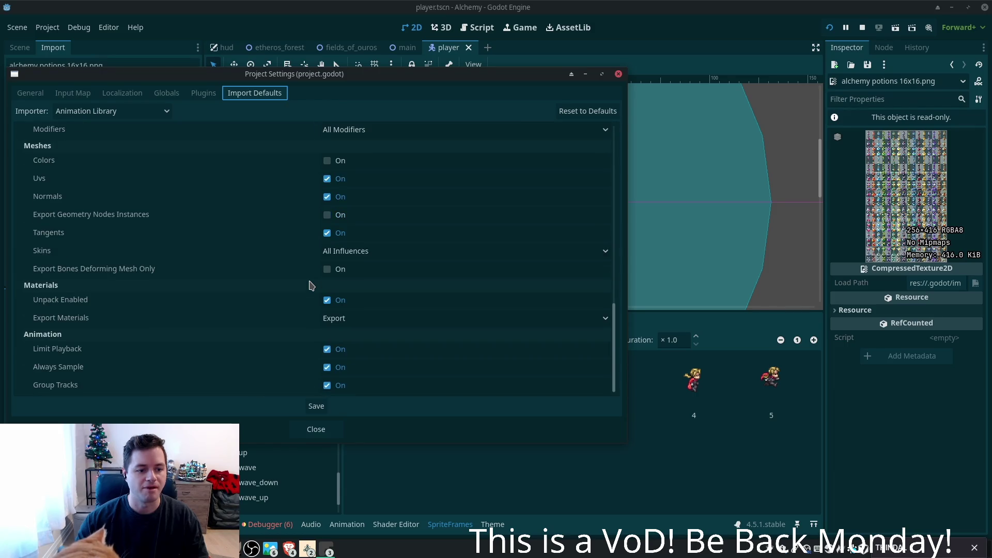
pyautogui.scroll(15, 312, 289)
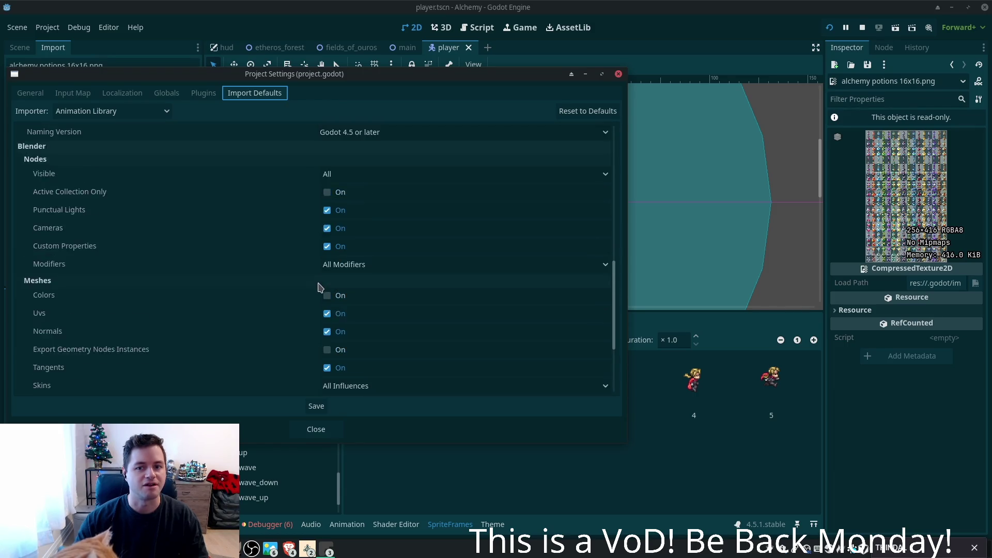
pyautogui.scroll(8, 292, 262)
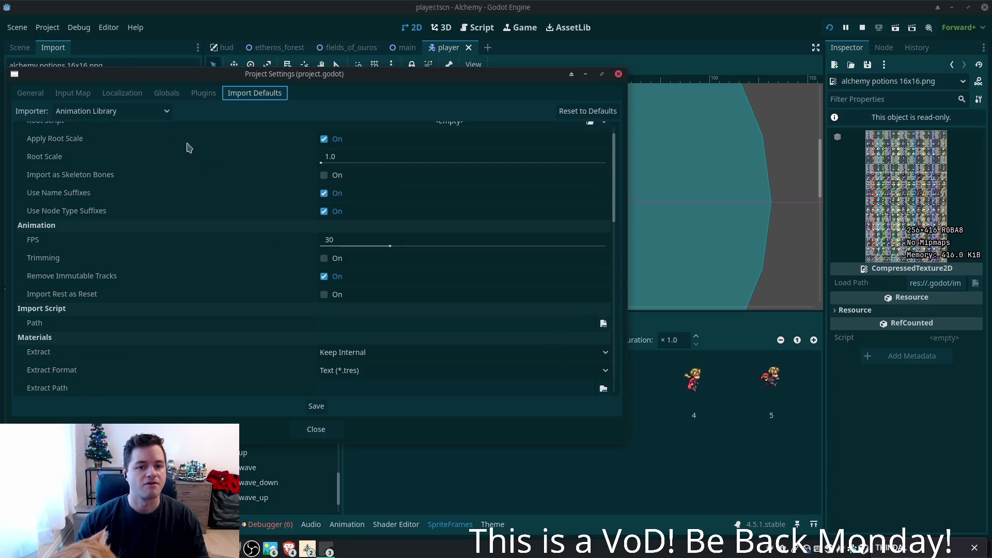
pyautogui.click(23, 94)
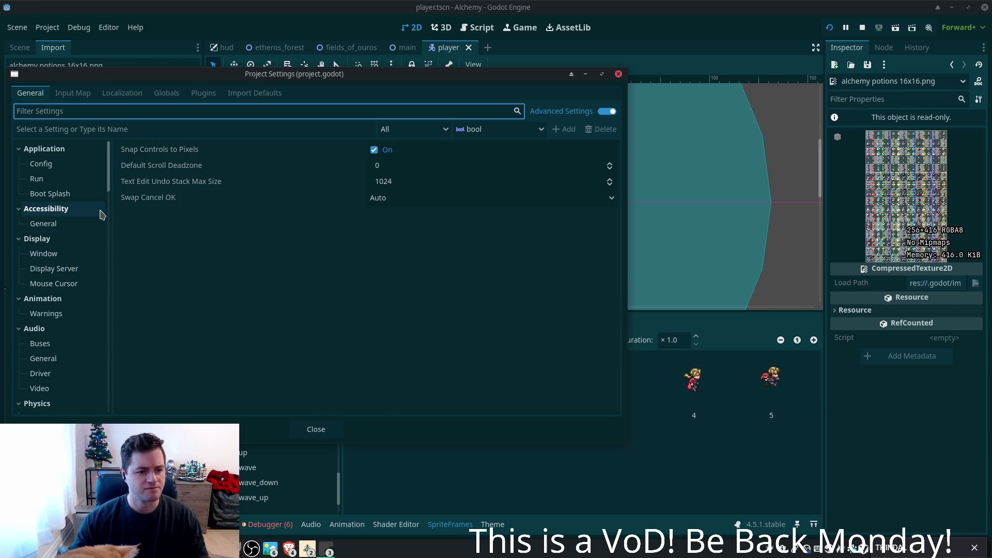
# - Set Rendering > Textures Default Texture Filter to Nearest, then maximize the cat image results browser
pyautogui.moveTo(109, 184); pyautogui.dragTo(101, 230)
pyautogui.scroll(-5, 88, 258)
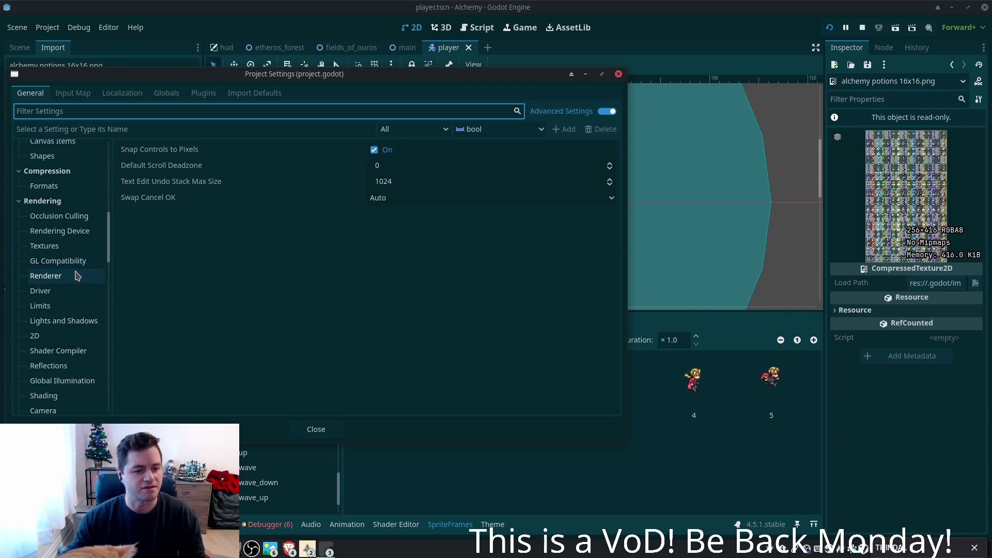
pyautogui.click(73, 278)
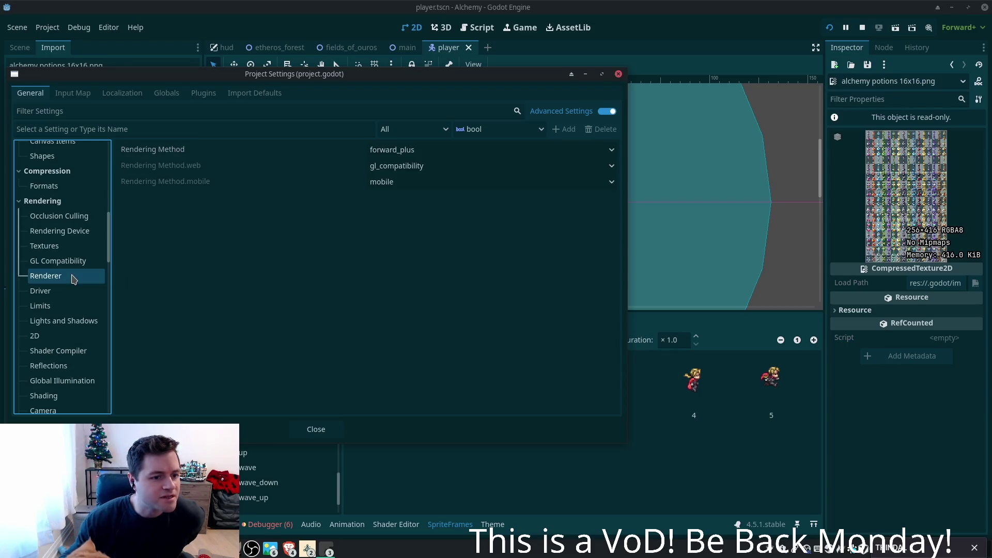
pyautogui.click(59, 250)
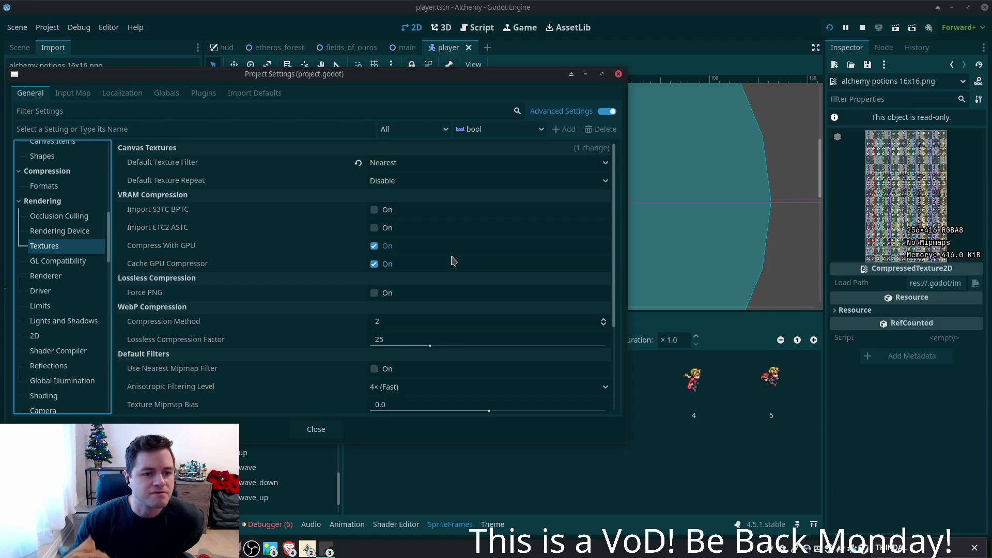
pyautogui.click(412, 170)
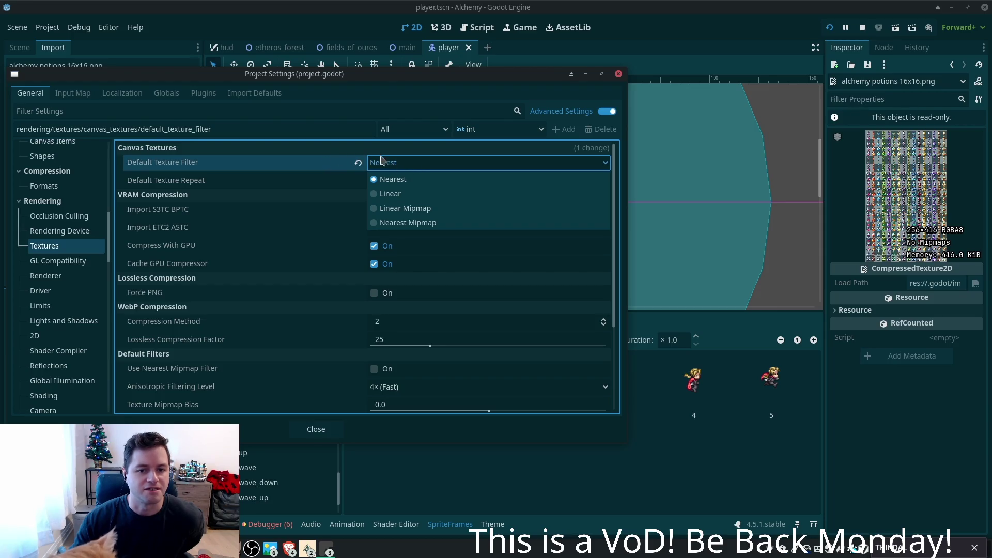
pyautogui.click(356, 163)
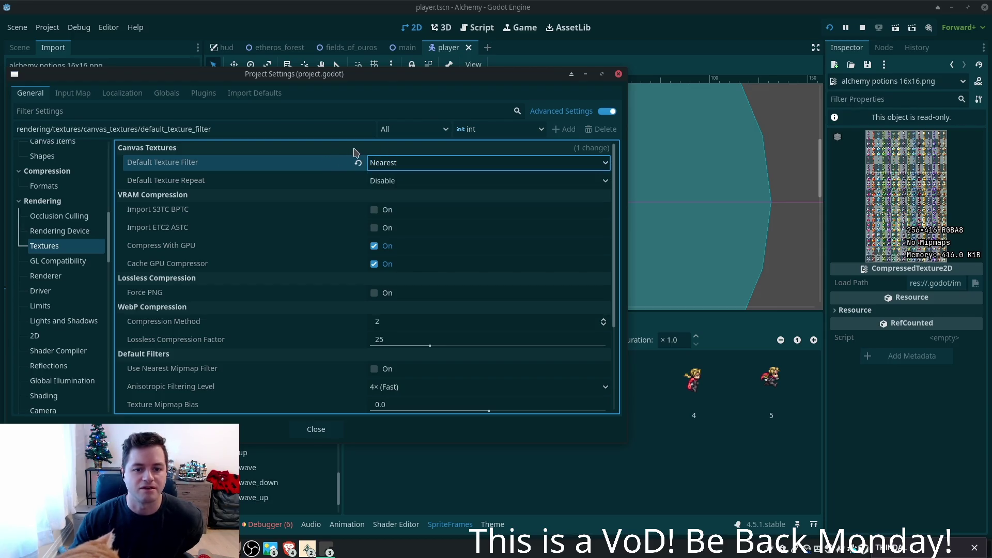
pyautogui.click(357, 165)
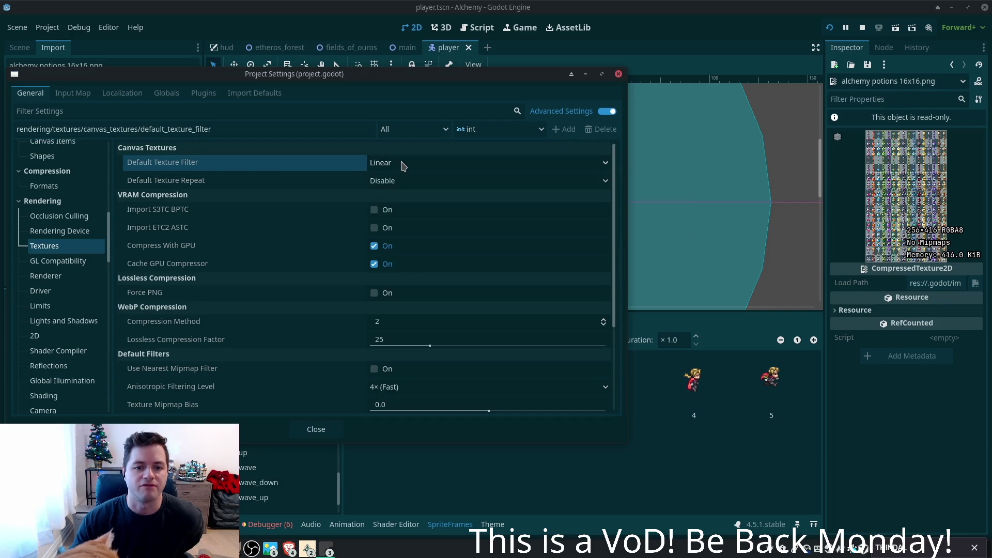
pyautogui.click(372, 163)
pyautogui.click(392, 181)
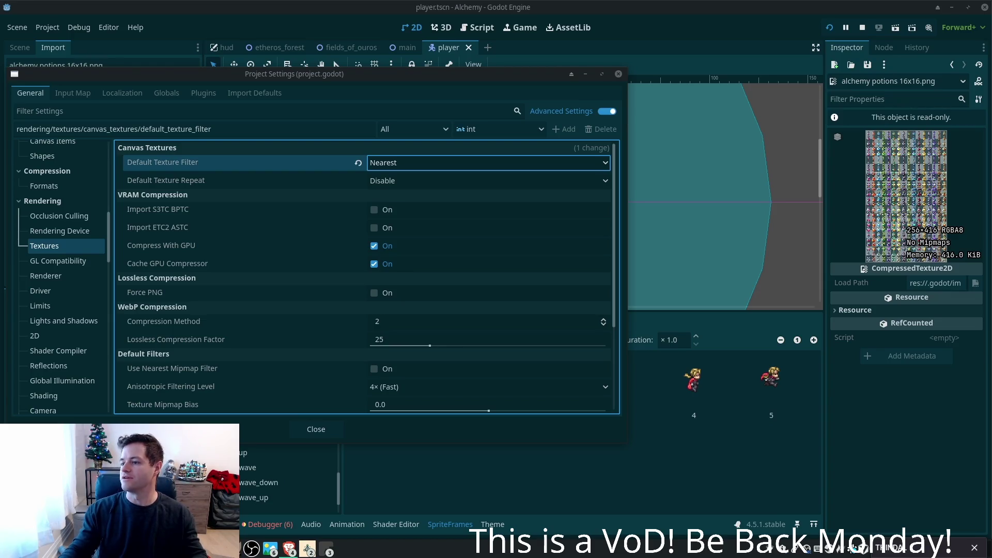
pyautogui.moveTo(749, 171); pyautogui.dragTo(751, 18)
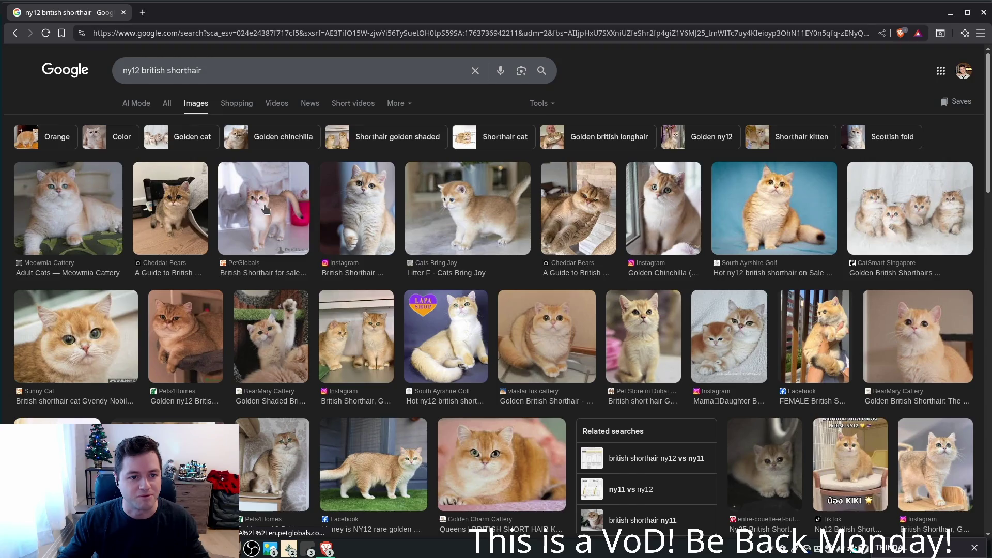
# - Preview ny12 British Shorthair results: Pets4Homes, Sunny Cat, Fontenoy cattery and the YouTube video
pyautogui.click(194, 327)
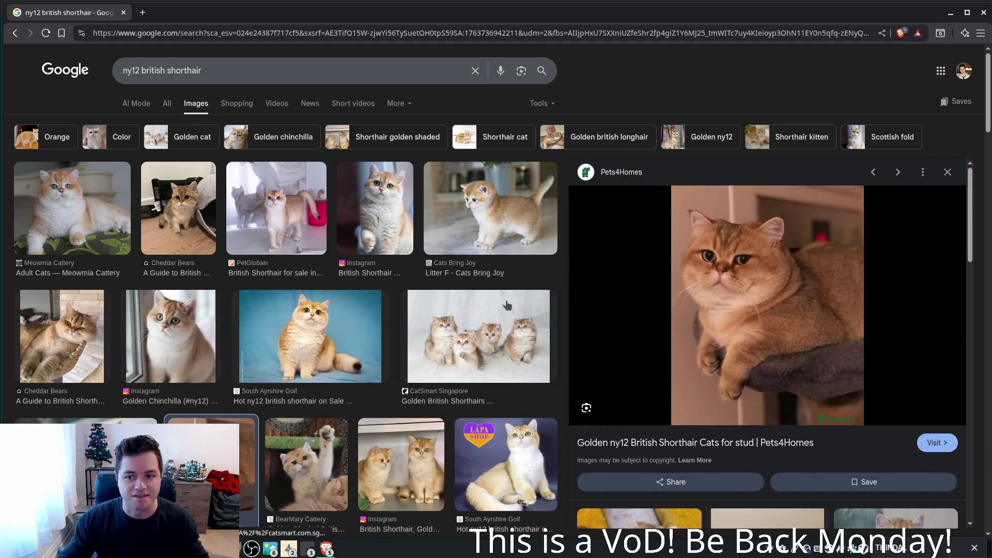
pyautogui.click(85, 434)
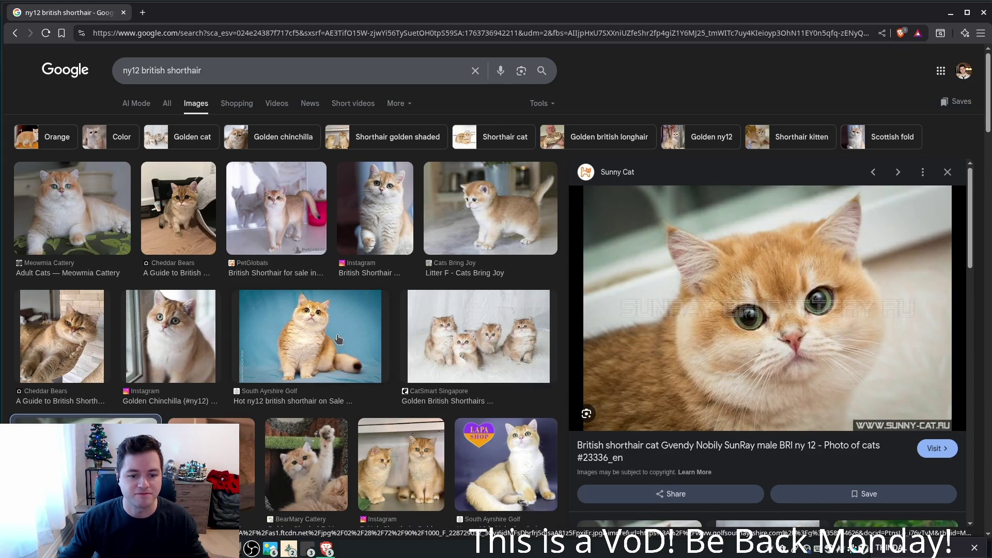
pyautogui.scroll(-3, 325, 367)
pyautogui.scroll(-2, 339, 339)
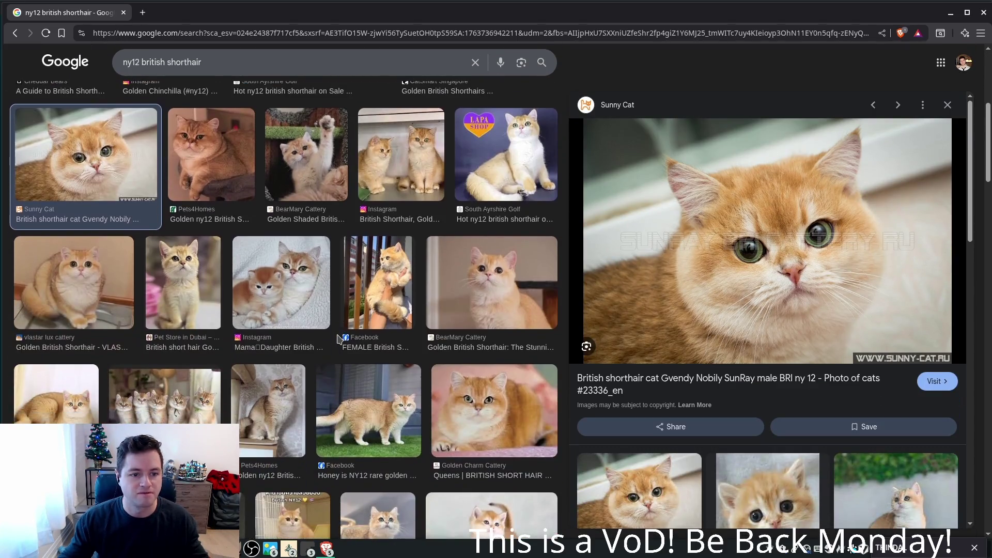
pyautogui.scroll(-2, 333, 338)
pyautogui.scroll(-6, 334, 339)
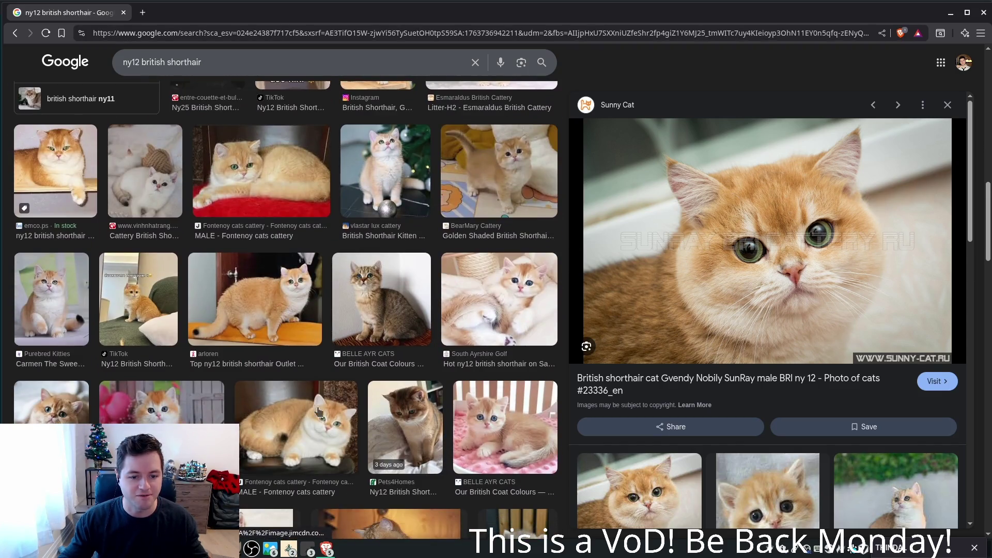
pyautogui.click(318, 411)
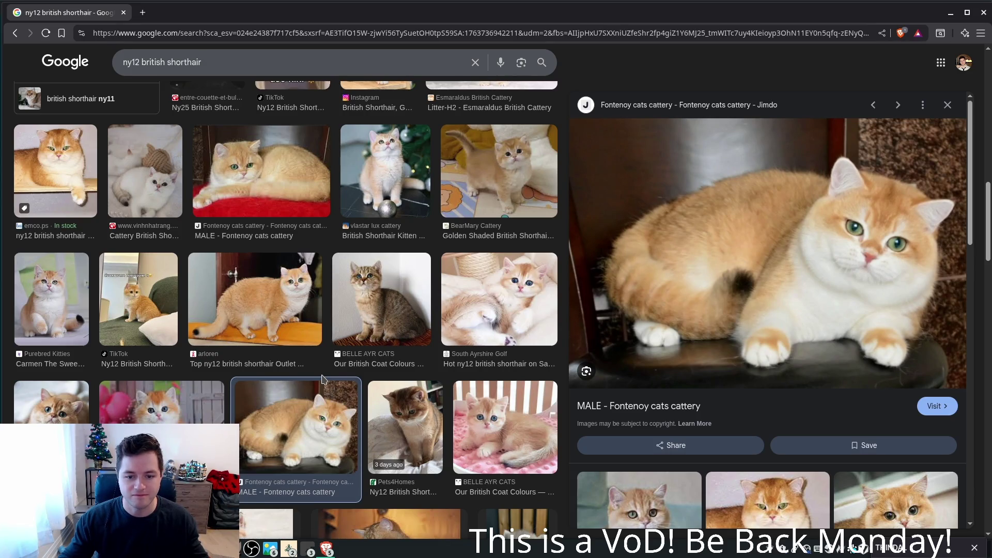
pyautogui.scroll(-8, 322, 380)
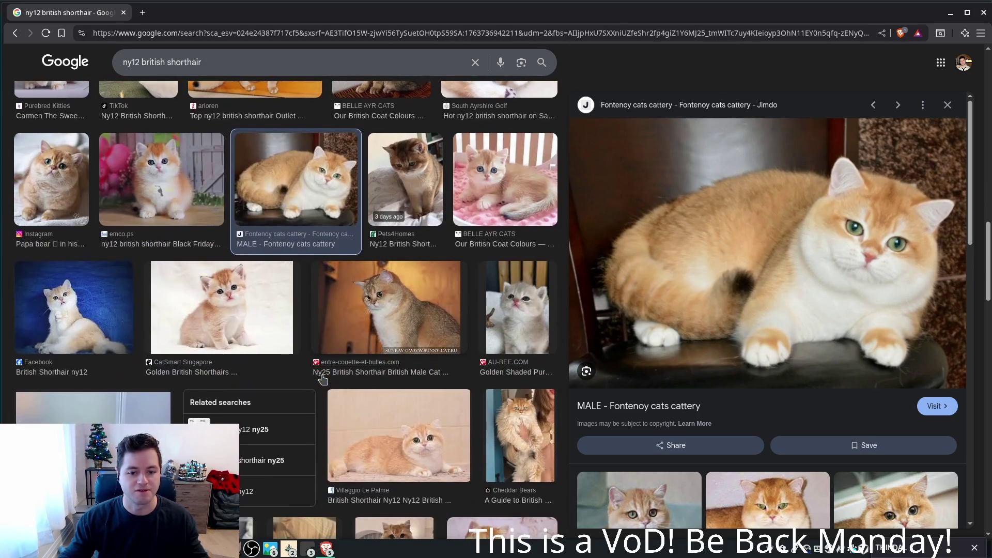
pyautogui.scroll(-2, 322, 380)
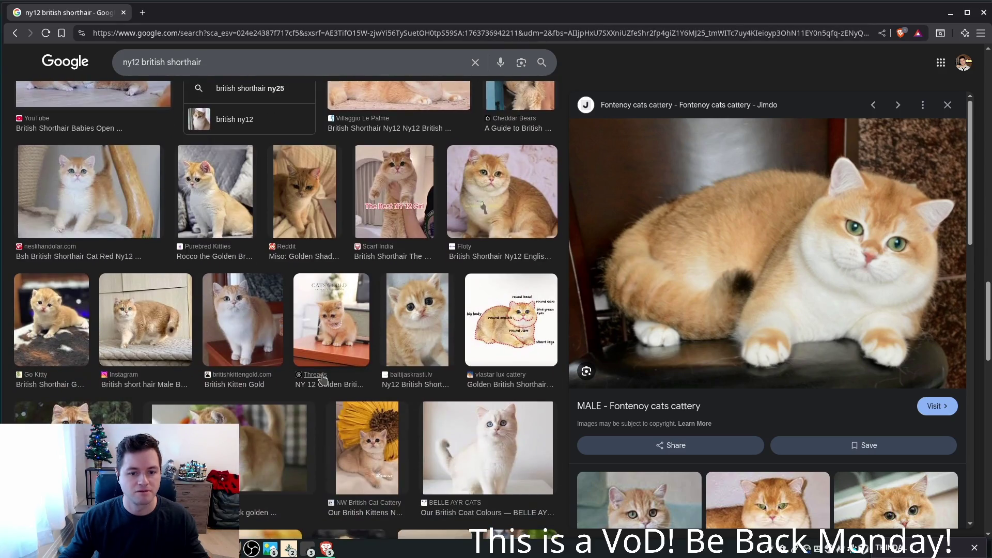
pyautogui.scroll(-2, 322, 379)
pyautogui.click(253, 339)
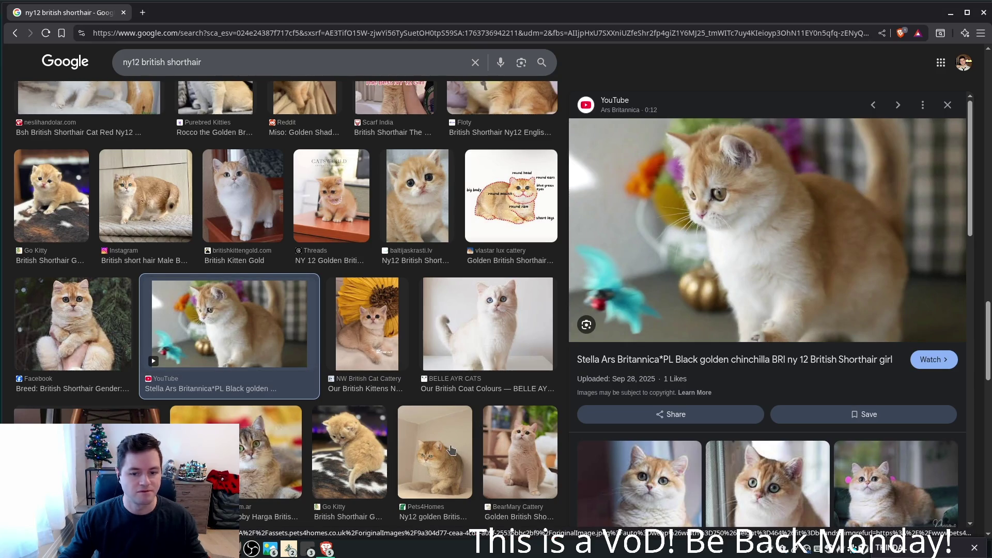
pyautogui.click(451, 450)
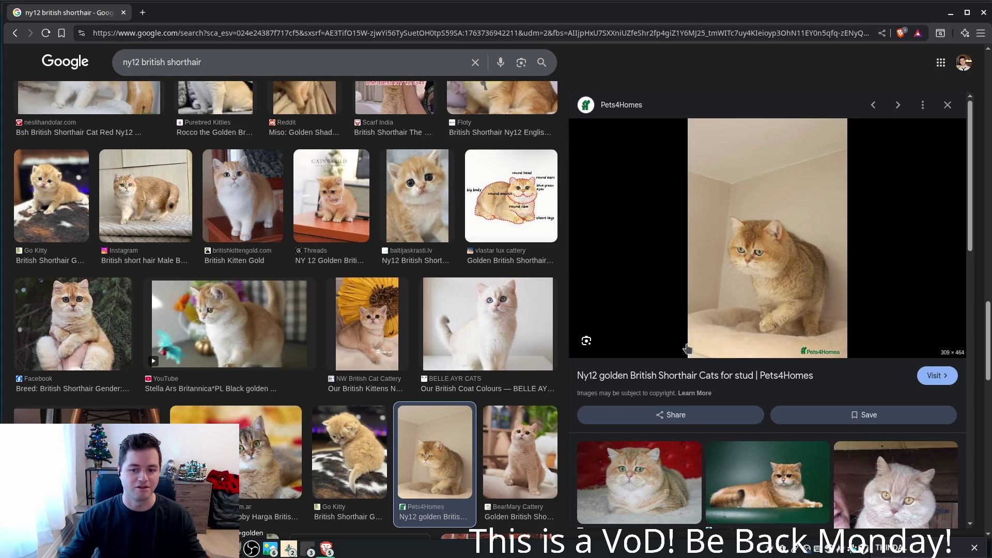
# - Open the related orange cat and TikTok kitten images, then close the browser
pyautogui.scroll(-3, 674, 365)
pyautogui.click(675, 364)
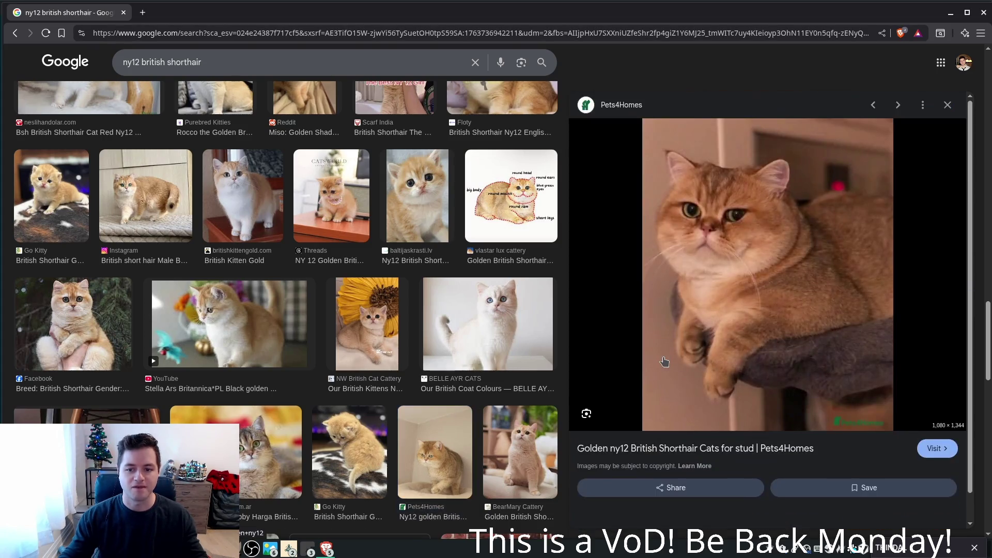
pyautogui.scroll(-5, 673, 365)
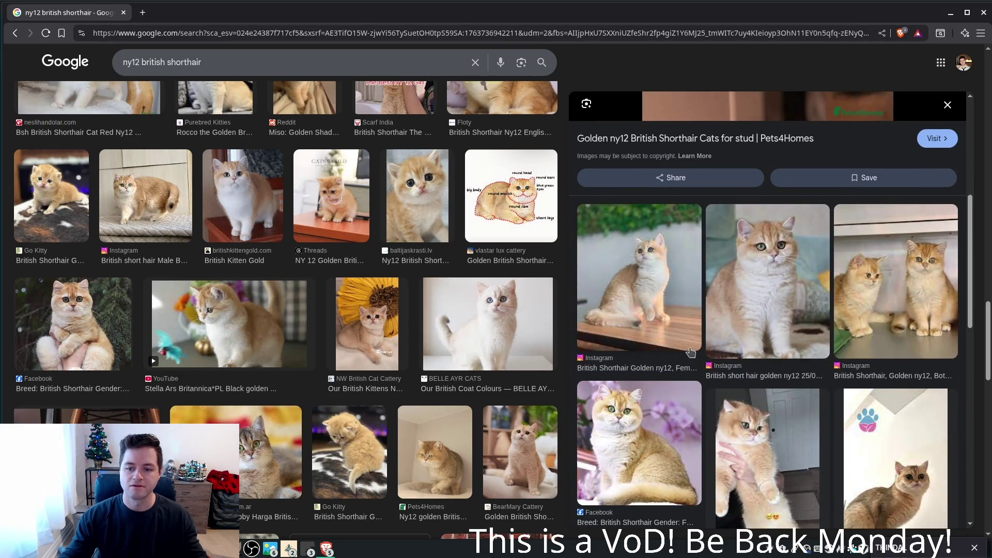
pyautogui.click(746, 438)
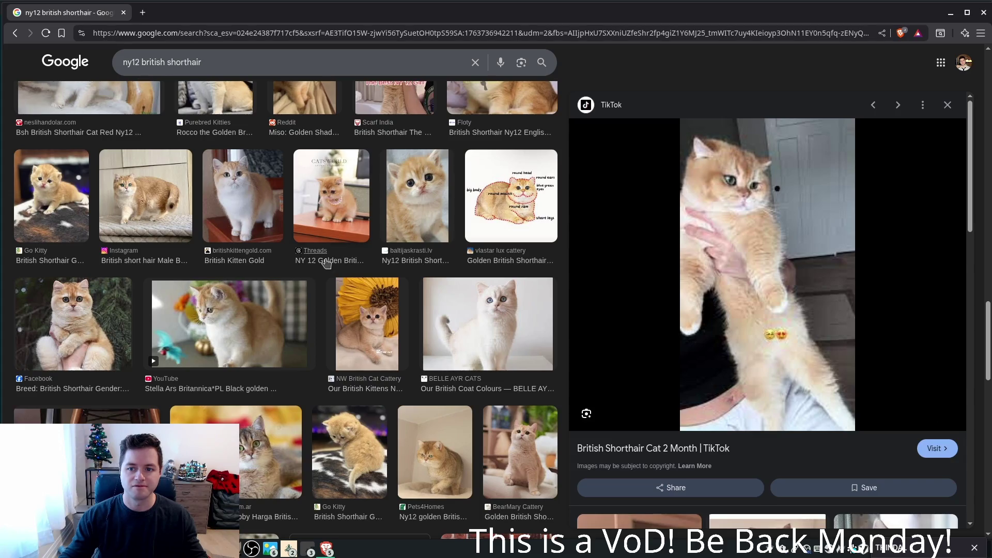
pyautogui.click(981, 14)
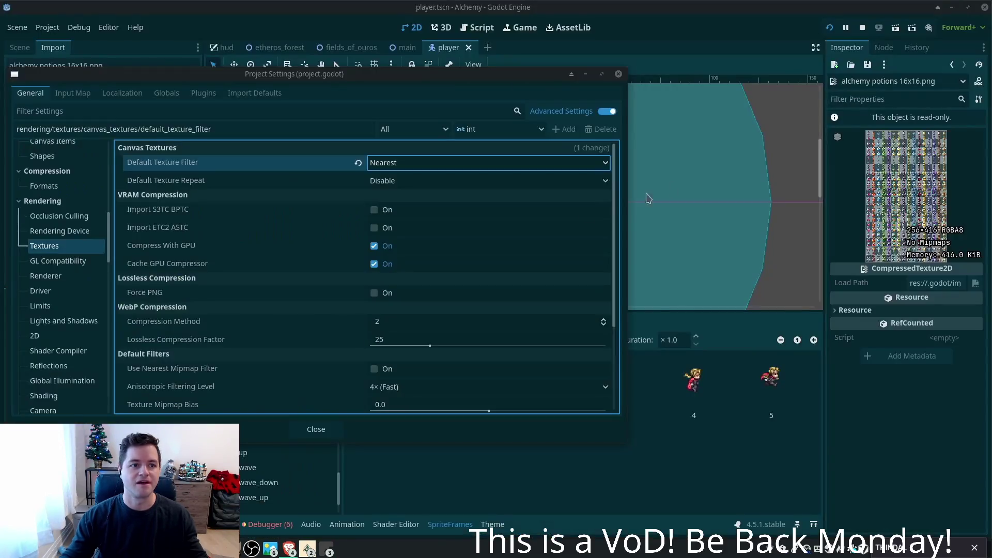